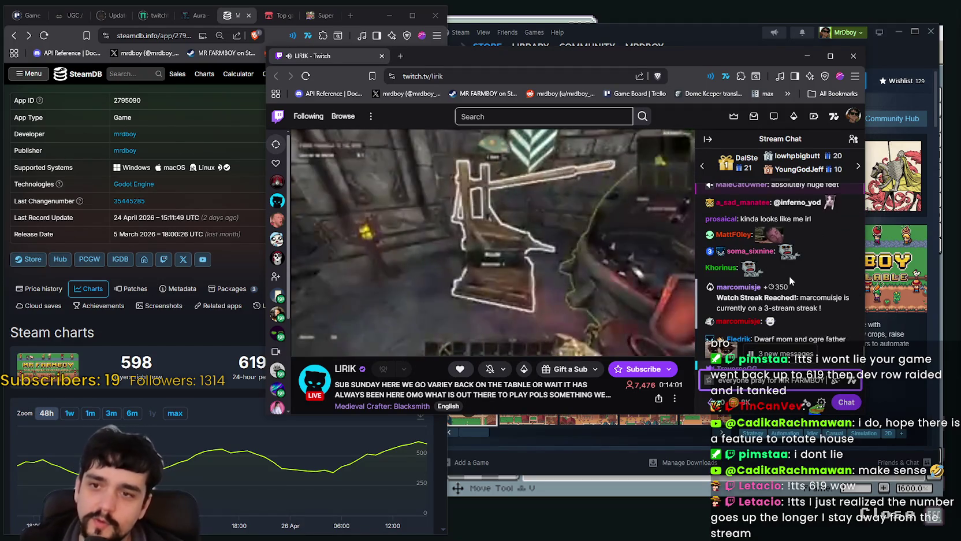
{"action": "scroll", "coordinate": [784, 273], "scroll_direction": "down", "scroll_amount": 3}
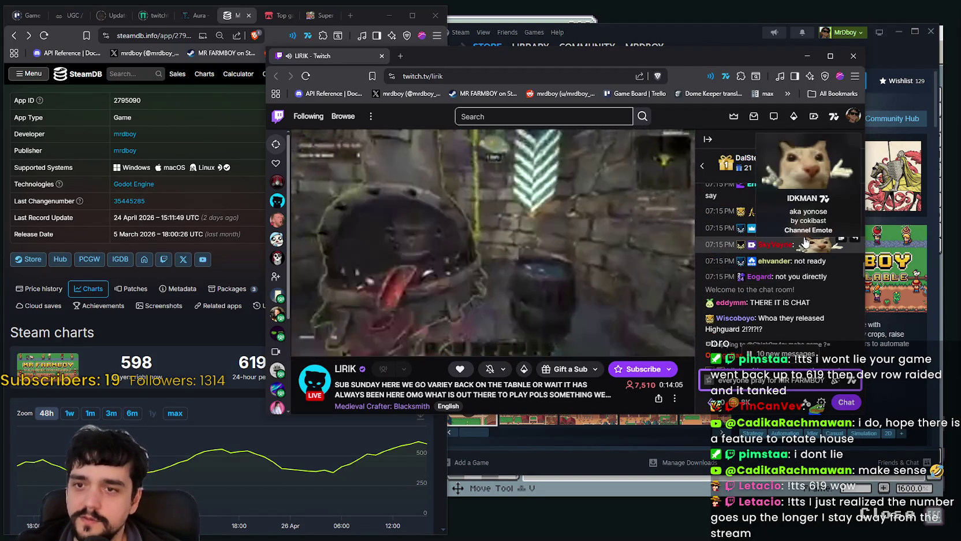
Step: Scroll up and down through the page in the open window
{"action": "scroll", "coordinate": [794, 257], "scroll_direction": "down", "scroll_amount": 3}
{"action": "scroll", "coordinate": [797, 289], "scroll_direction": "up", "scroll_amount": 3}
{"action": "scroll", "coordinate": [785, 242], "scroll_direction": "up", "scroll_amount": 3}
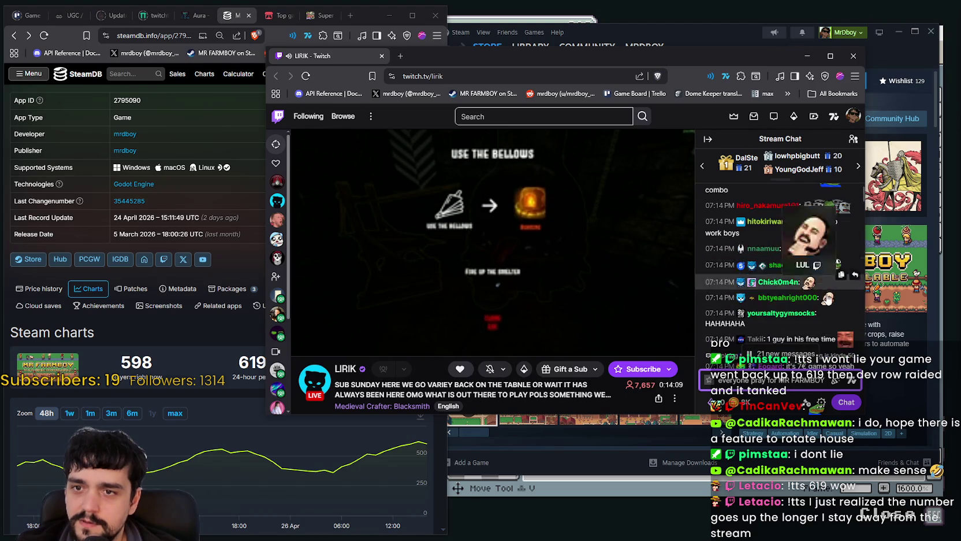
{"action": "scroll", "coordinate": [808, 225], "scroll_direction": "down", "scroll_amount": 5}
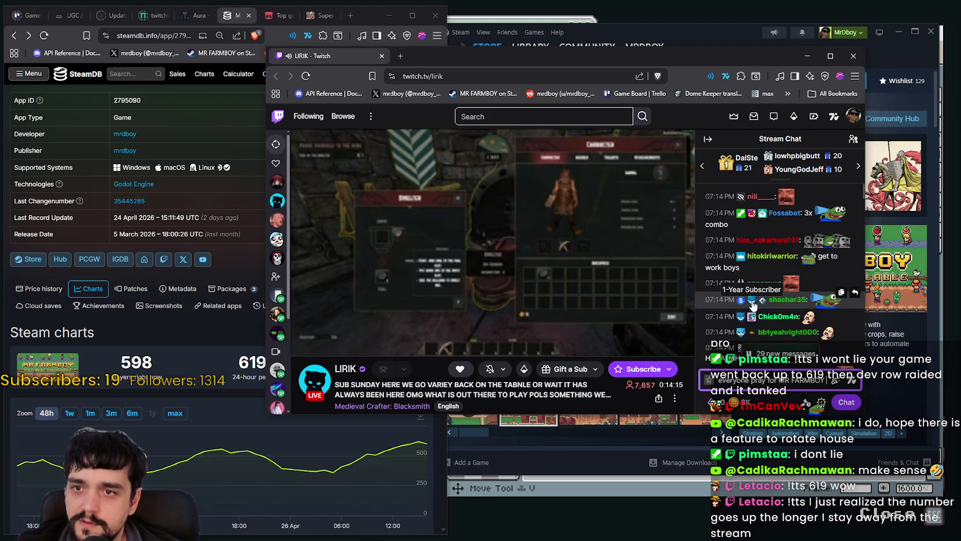
{"action": "scroll", "coordinate": [752, 301], "scroll_direction": "down", "scroll_amount": 2}
{"action": "scroll", "coordinate": [754, 295], "scroll_direction": "down", "scroll_amount": 2}
{"action": "scroll", "coordinate": [755, 289], "scroll_direction": "down", "scroll_amount": 2}
{"action": "scroll", "coordinate": [756, 284], "scroll_direction": "down", "scroll_amount": 2}
{"action": "scroll", "coordinate": [756, 285], "scroll_direction": "down", "scroll_amount": 2}
{"action": "scroll", "coordinate": [756, 283], "scroll_direction": "down", "scroll_amount": 2}
{"action": "scroll", "coordinate": [757, 282], "scroll_direction": "down", "scroll_amount": 2}
{"action": "scroll", "coordinate": [758, 281], "scroll_direction": "down", "scroll_amount": 2}
{"action": "scroll", "coordinate": [763, 288], "scroll_direction": "down", "scroll_amount": 5}
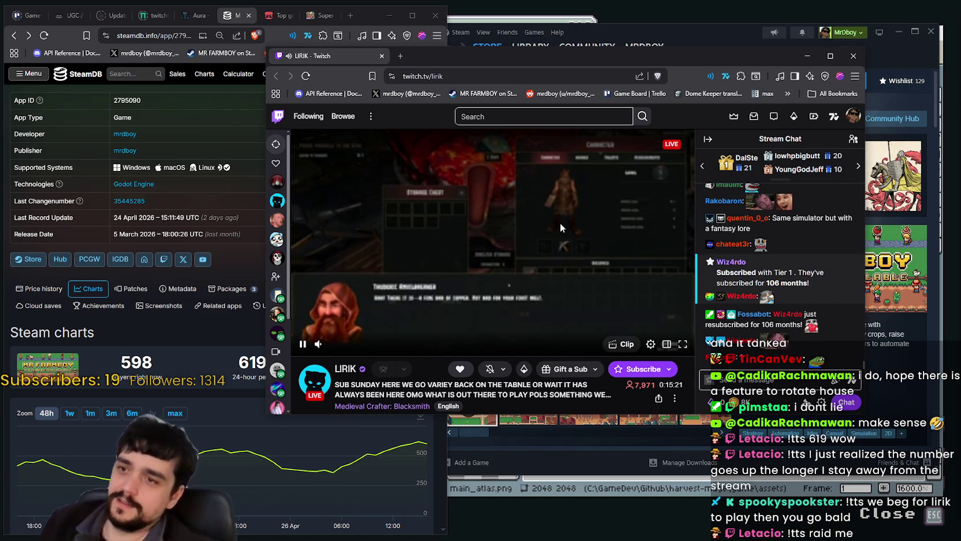
{"action": "mouse_move", "coordinate": [491, 241]}
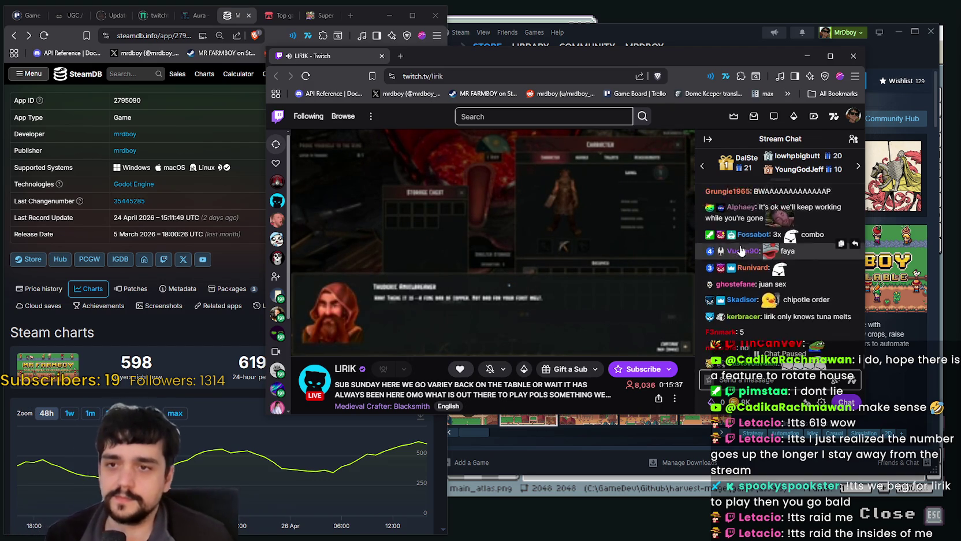
{"action": "scroll", "coordinate": [786, 292], "scroll_direction": "down", "scroll_amount": 5}
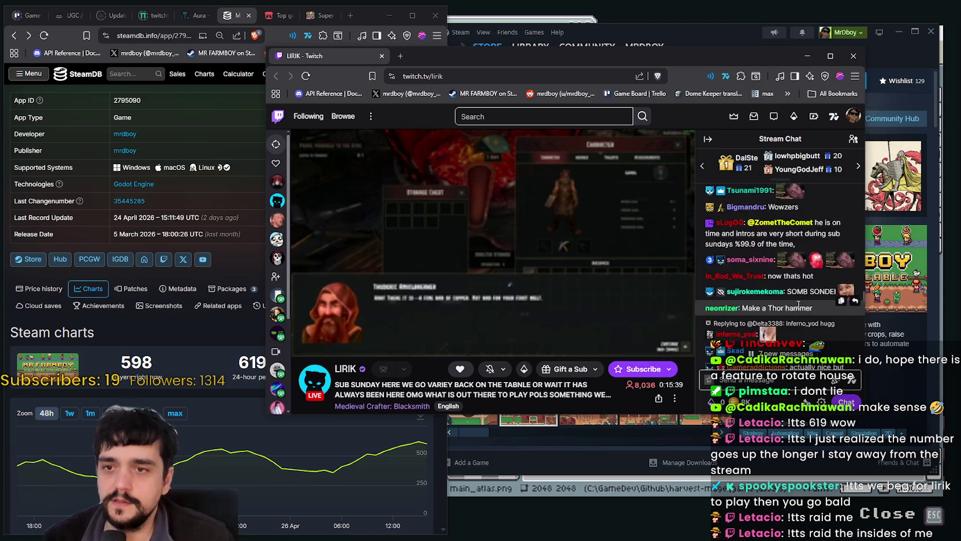
{"action": "scroll", "coordinate": [800, 308], "scroll_direction": "down", "scroll_amount": 2}
{"action": "scroll", "coordinate": [801, 300], "scroll_direction": "down", "scroll_amount": 2}
{"action": "scroll", "coordinate": [802, 300], "scroll_direction": "down", "scroll_amount": 2}
{"action": "scroll", "coordinate": [802, 300], "scroll_direction": "down", "scroll_amount": 2}
{"action": "scroll", "coordinate": [798, 282], "scroll_direction": "down", "scroll_amount": 5}
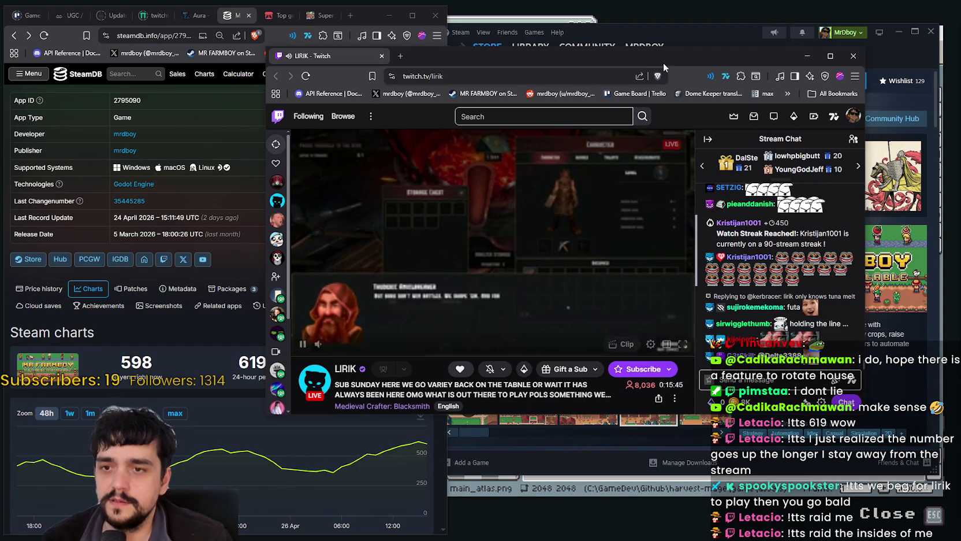
Step: Bring the MR FARMBOY Steam store page forward, hide Twitch, and shift Steam aside
{"action": "key", "text": "alt+Tab"}
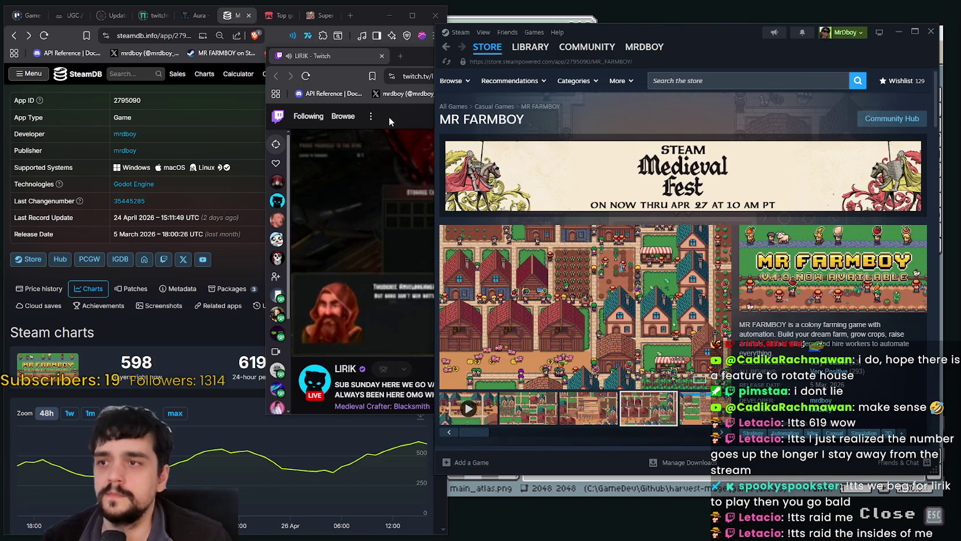
{"action": "key", "text": "alt+Tab"}
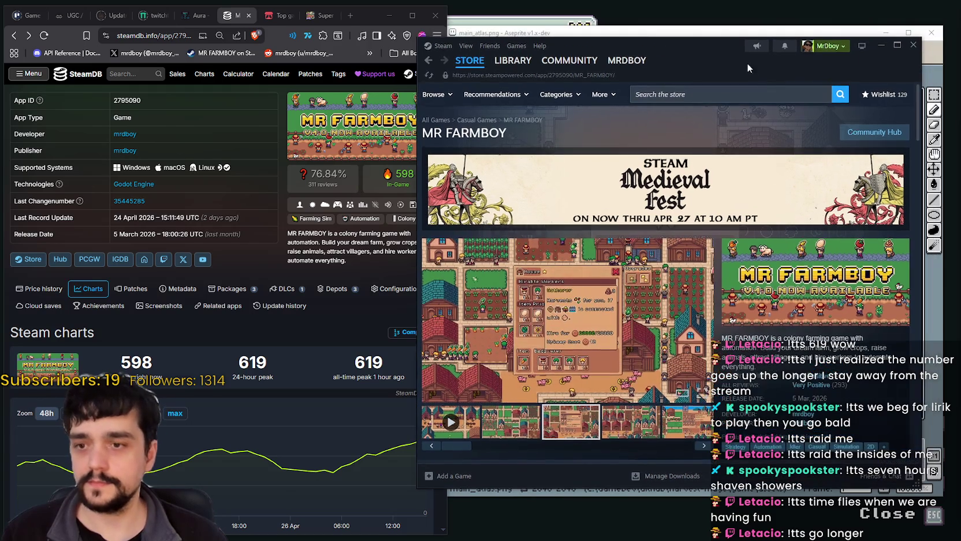
{"action": "left_click_drag", "start_coordinate": [780, 47], "coordinate": [762, 61]}
Step: Minimize Steam and sample the dark #1c0a18 beside the chest's gem as the drawing colour
{"action": "left_click", "coordinate": [880, 45]}
{"action": "scroll", "coordinate": [688, 252], "scroll_direction": "down", "scroll_amount": 2}
{"action": "scroll", "coordinate": [687, 252], "scroll_direction": "up", "scroll_amount": 3}
{"action": "scroll", "coordinate": [682, 228], "scroll_direction": "down", "scroll_amount": 1}
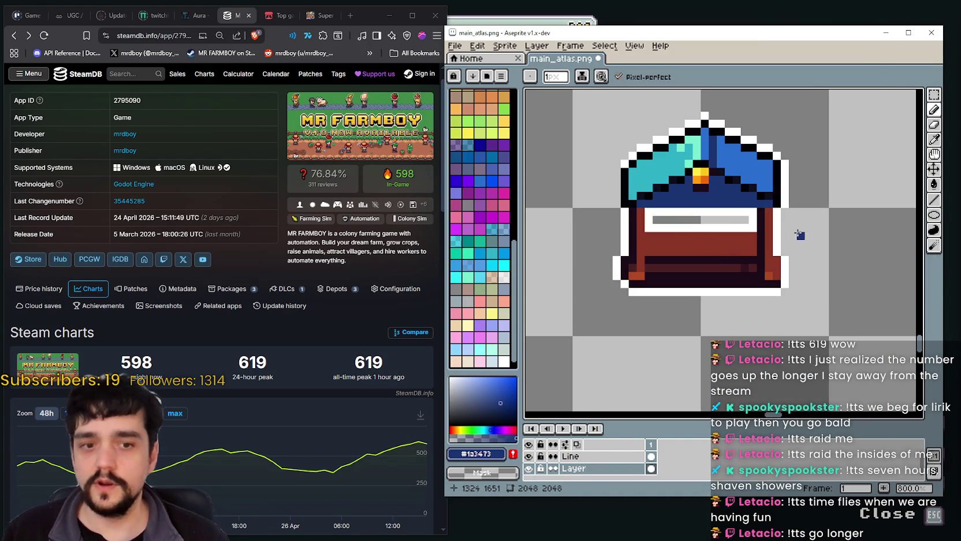
{"action": "left_click", "coordinate": [933, 113]}
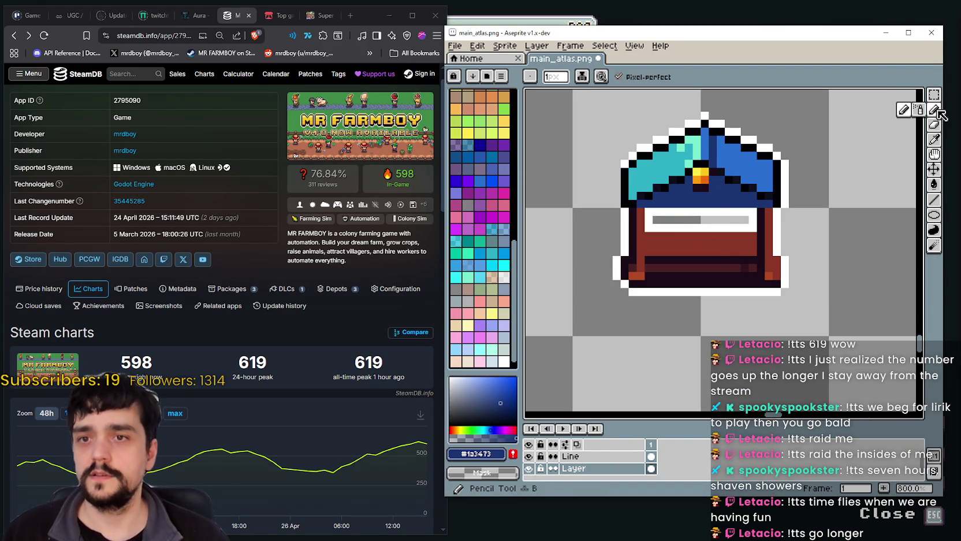
{"action": "scroll", "coordinate": [649, 220], "scroll_direction": "up", "scroll_amount": 2}
{"action": "scroll", "coordinate": [705, 197], "scroll_direction": "down", "scroll_amount": 1}
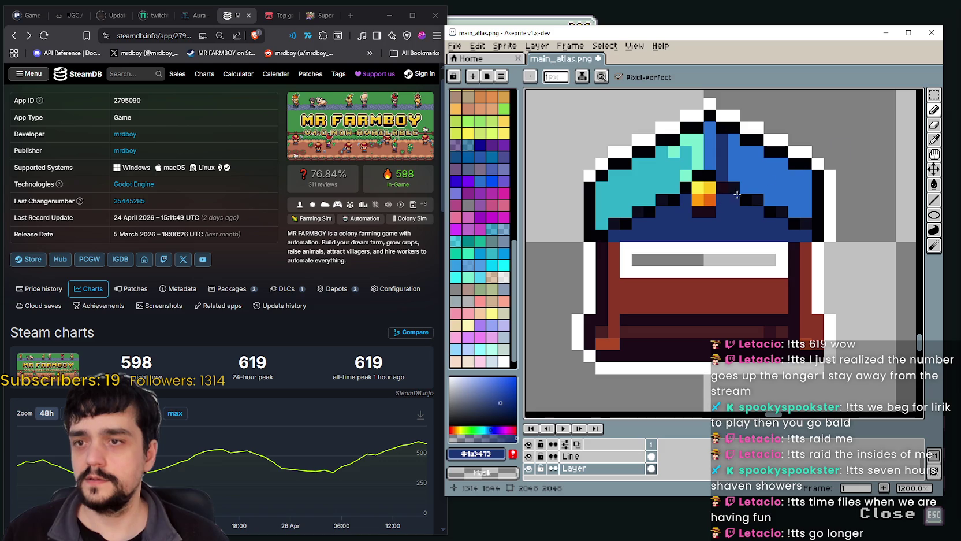
{"action": "left_click", "coordinate": [935, 140]}
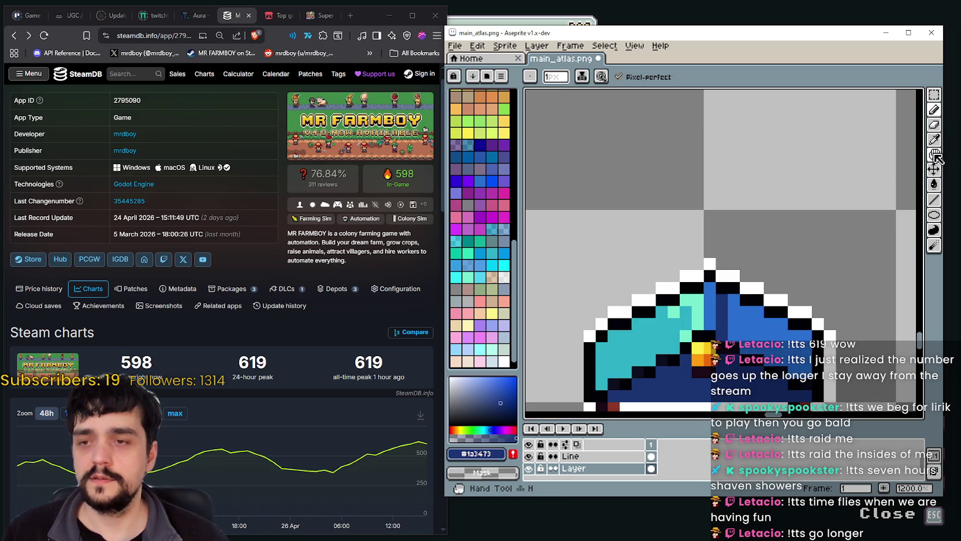
{"action": "left_click", "coordinate": [935, 144]}
{"action": "left_click", "coordinate": [695, 285]}
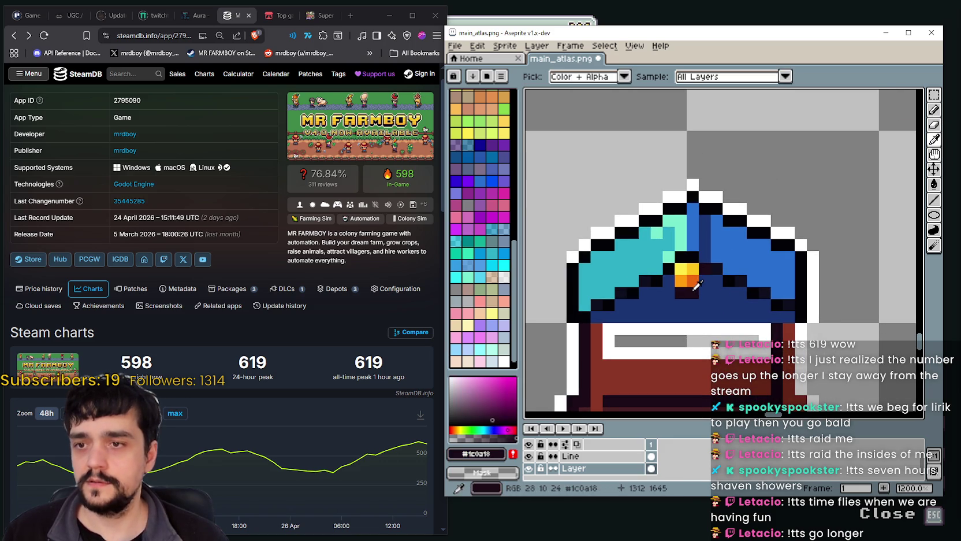
{"action": "left_click", "coordinate": [934, 110]}
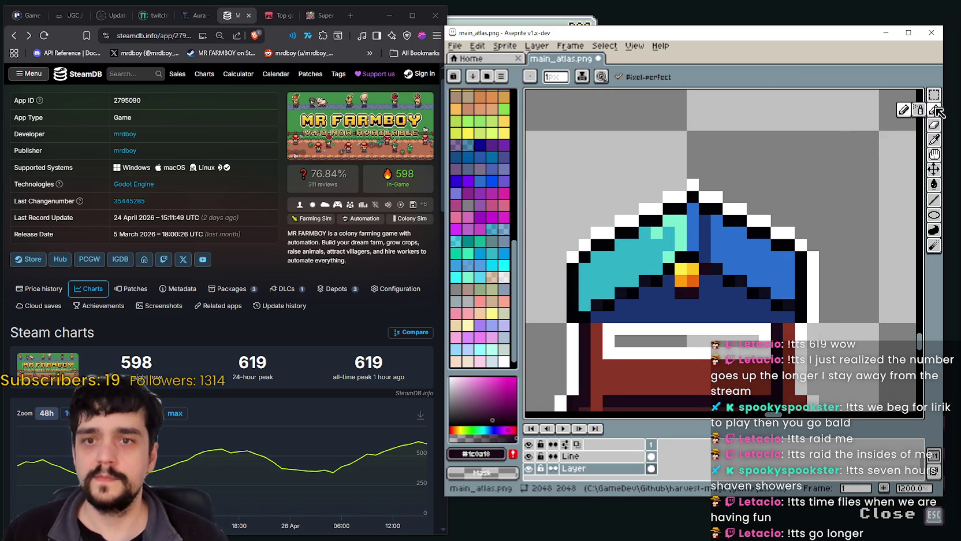
Step: Draw a dark vertical line down the chest's blue roof and a dark pixel below the clasp
{"action": "left_click_drag", "start_coordinate": [705, 217], "coordinate": [706, 259]}
{"action": "scroll", "coordinate": [710, 260], "scroll_direction": "up", "scroll_amount": 1}
{"action": "left_click", "coordinate": [722, 262]}
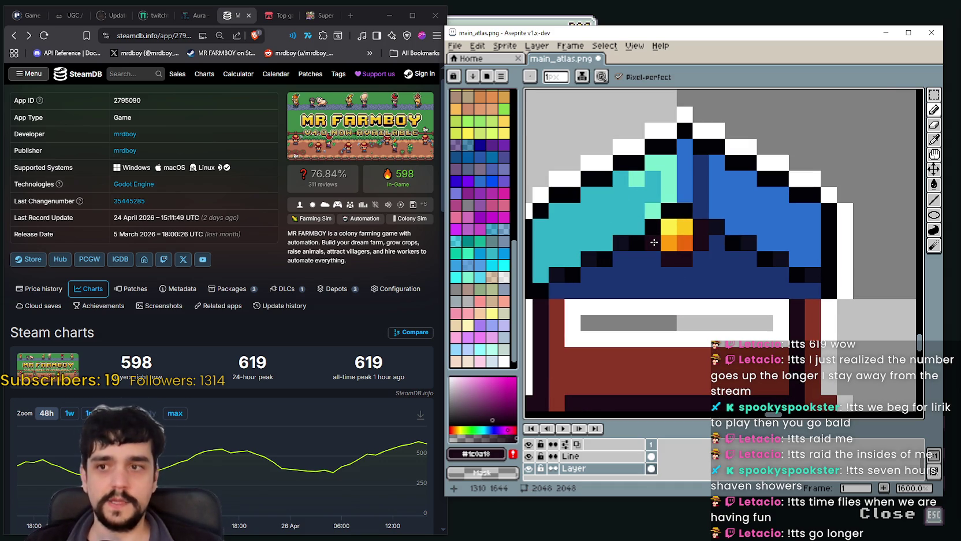
{"action": "scroll", "coordinate": [673, 276], "scroll_direction": "down", "scroll_amount": 1}
{"action": "scroll", "coordinate": [681, 284], "scroll_direction": "down", "scroll_amount": 1}
{"action": "scroll", "coordinate": [742, 238], "scroll_direction": "down", "scroll_amount": 1}
{"action": "scroll", "coordinate": [763, 188], "scroll_direction": "down", "scroll_amount": 1}
{"action": "scroll", "coordinate": [742, 185], "scroll_direction": "up", "scroll_amount": 1}
{"action": "scroll", "coordinate": [734, 173], "scroll_direction": "up", "scroll_amount": 1}
{"action": "scroll", "coordinate": [719, 159], "scroll_direction": "down", "scroll_amount": 1}
Step: Touch up the chest's roof with more dark pixels while panning around the sprite
{"action": "left_click_drag", "start_coordinate": [710, 150], "coordinate": [701, 142]}
{"action": "left_click", "coordinate": [697, 230]}
{"action": "left_click_drag", "start_coordinate": [705, 216], "coordinate": [682, 236]}
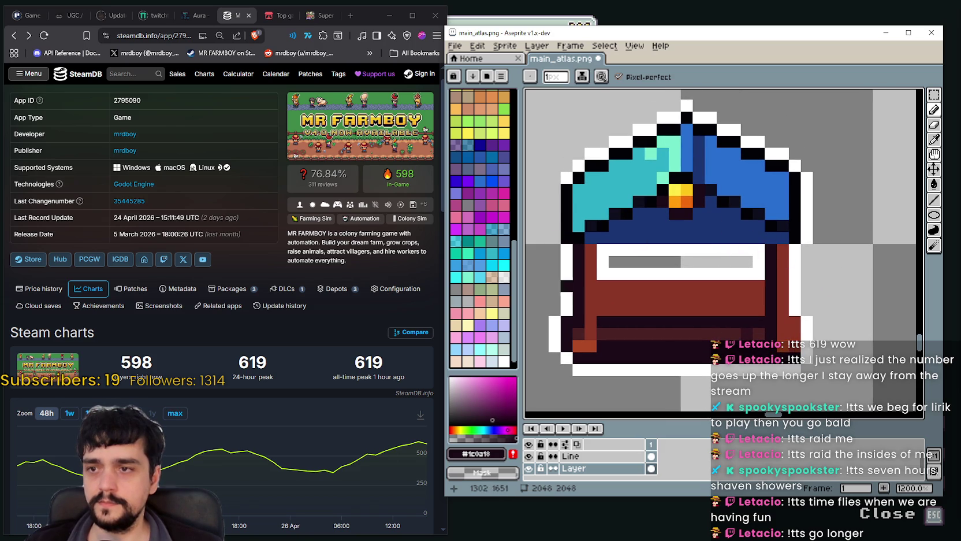
{"action": "scroll", "coordinate": [555, 286], "scroll_direction": "down", "scroll_amount": 5}
{"action": "scroll", "coordinate": [642, 265], "scroll_direction": "down", "scroll_amount": 2}
{"action": "scroll", "coordinate": [722, 301], "scroll_direction": "up", "scroll_amount": 1}
{"action": "scroll", "coordinate": [730, 307], "scroll_direction": "up", "scroll_amount": 3}
{"action": "scroll", "coordinate": [730, 307], "scroll_direction": "up", "scroll_amount": 1}
{"action": "scroll", "coordinate": [722, 309], "scroll_direction": "up", "scroll_amount": 1}
{"action": "scroll", "coordinate": [696, 318], "scroll_direction": "up", "scroll_amount": 1}
{"action": "scroll", "coordinate": [682, 309], "scroll_direction": "up", "scroll_amount": 2}
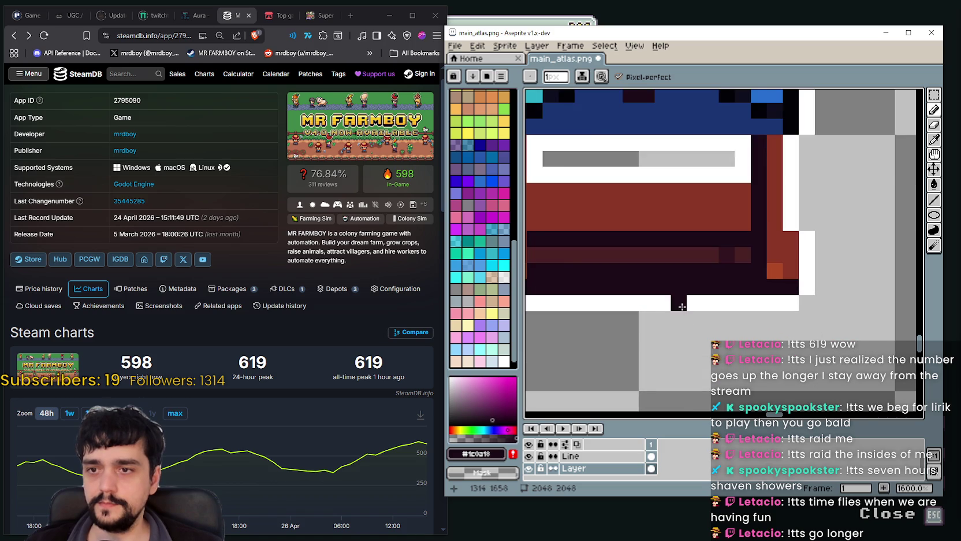
{"action": "scroll", "coordinate": [682, 309], "scroll_direction": "down", "scroll_amount": 4}
{"action": "scroll", "coordinate": [673, 309], "scroll_direction": "down", "scroll_amount": 4}
{"action": "scroll", "coordinate": [664, 310], "scroll_direction": "down", "scroll_amount": 1}
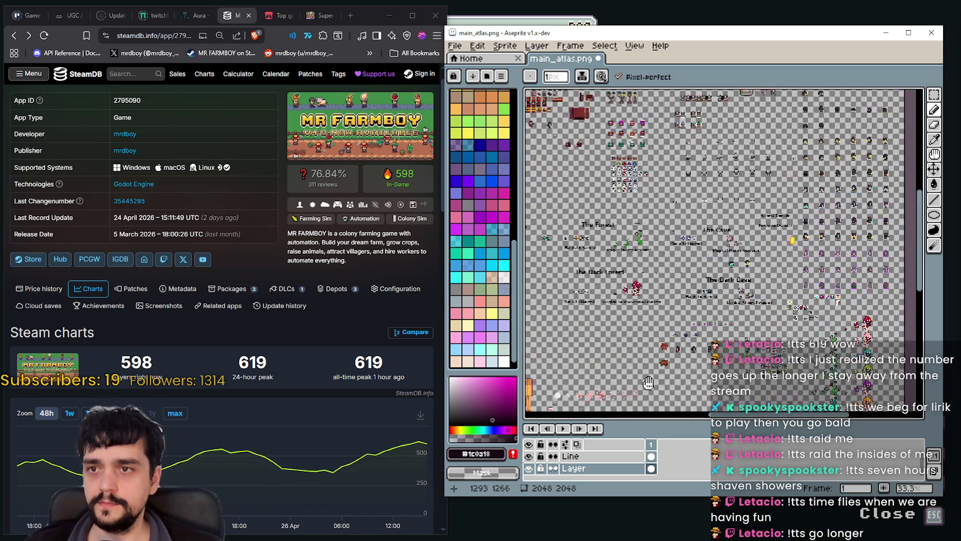
Step: Select the left 48x48 blue-roofed market stall with the Rectangular Marquee
{"action": "scroll", "coordinate": [654, 184], "scroll_direction": "down", "scroll_amount": 1}
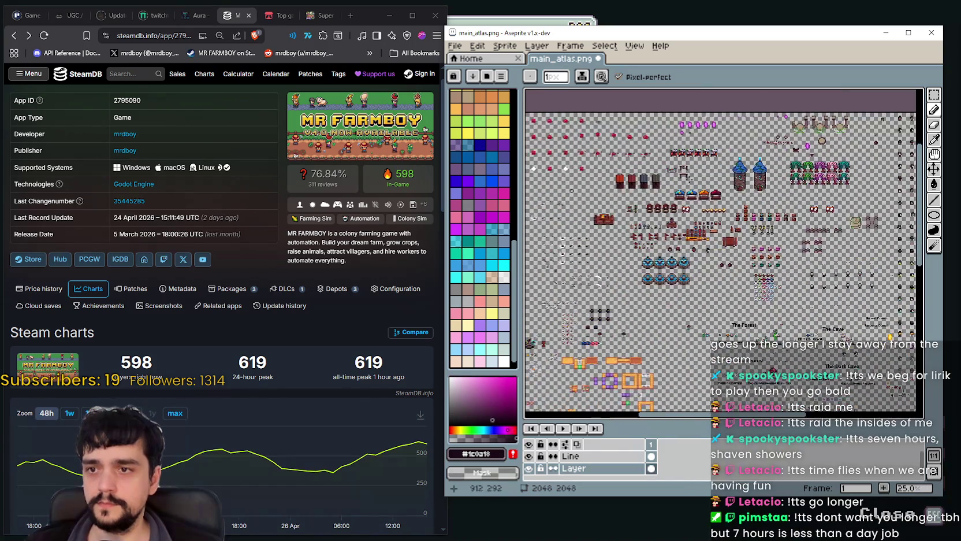
{"action": "scroll", "coordinate": [649, 267], "scroll_direction": "up", "scroll_amount": 5}
{"action": "scroll", "coordinate": [757, 208], "scroll_direction": "up", "scroll_amount": 1}
{"action": "scroll", "coordinate": [757, 208], "scroll_direction": "down", "scroll_amount": 1}
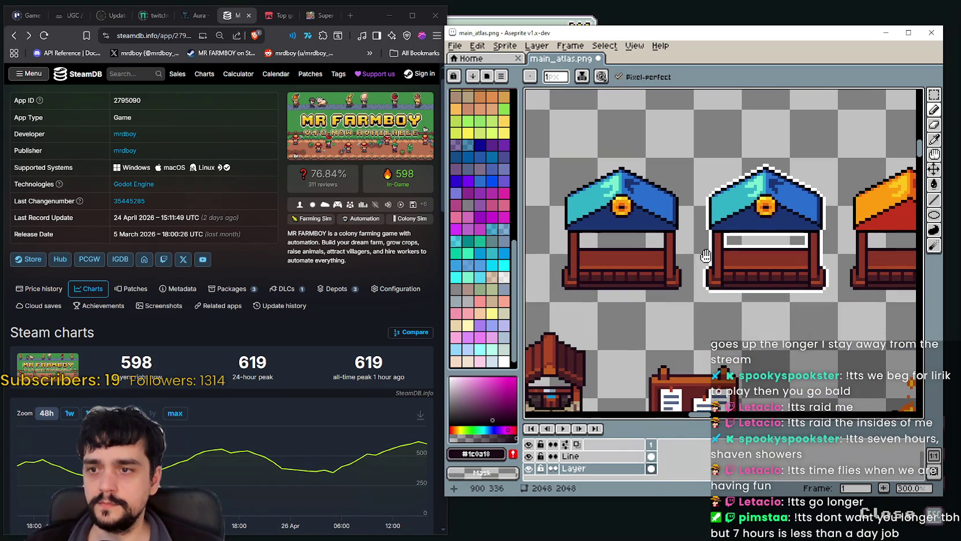
{"action": "left_click", "coordinate": [933, 94]}
{"action": "left_click_drag", "start_coordinate": [550, 206], "coordinate": [692, 301]}
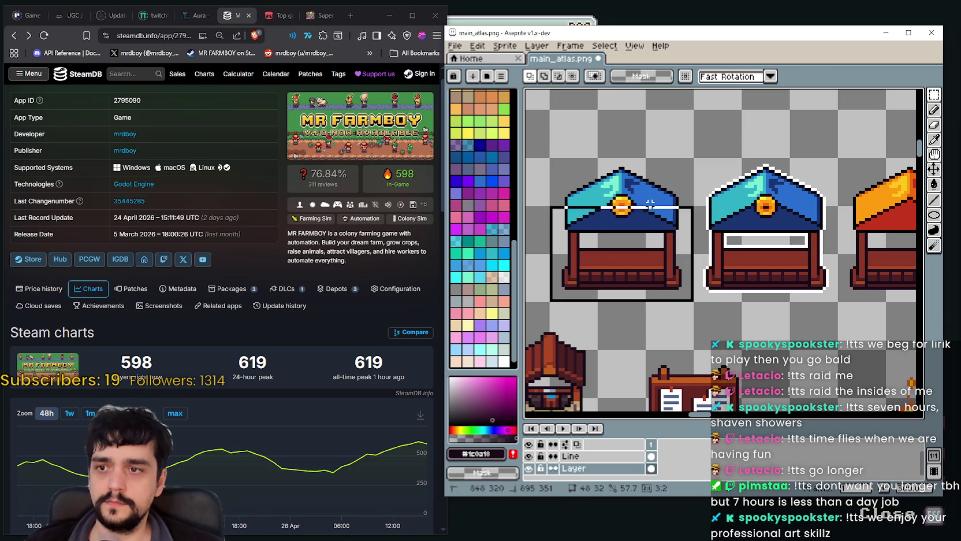
Step: Paste a copy of the stall beside the small chest and nudge it slightly left
{"action": "scroll", "coordinate": [658, 249], "scroll_direction": "down", "scroll_amount": 5}
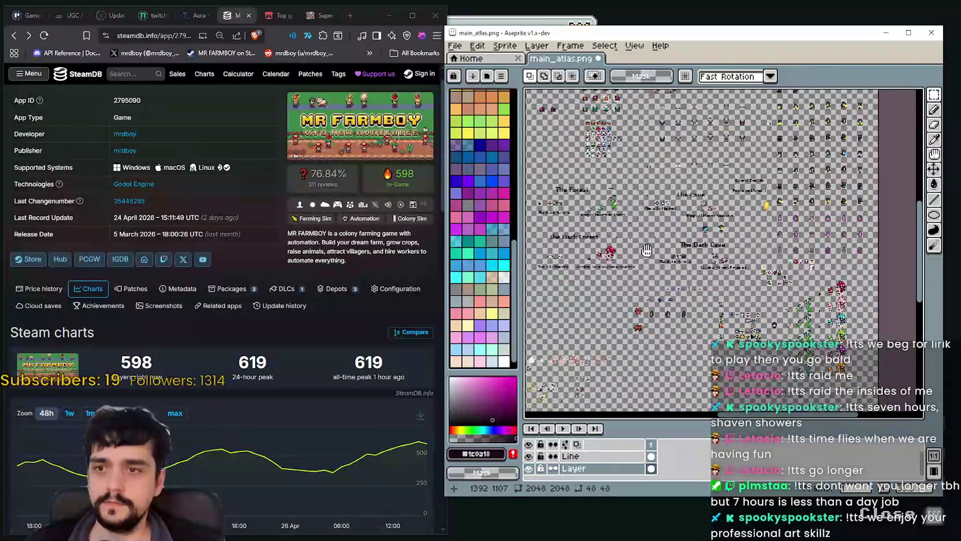
{"action": "scroll", "coordinate": [664, 277], "scroll_direction": "up", "scroll_amount": 2}
{"action": "scroll", "coordinate": [673, 242], "scroll_direction": "up", "scroll_amount": 2}
{"action": "scroll", "coordinate": [681, 206], "scroll_direction": "up", "scroll_amount": 1}
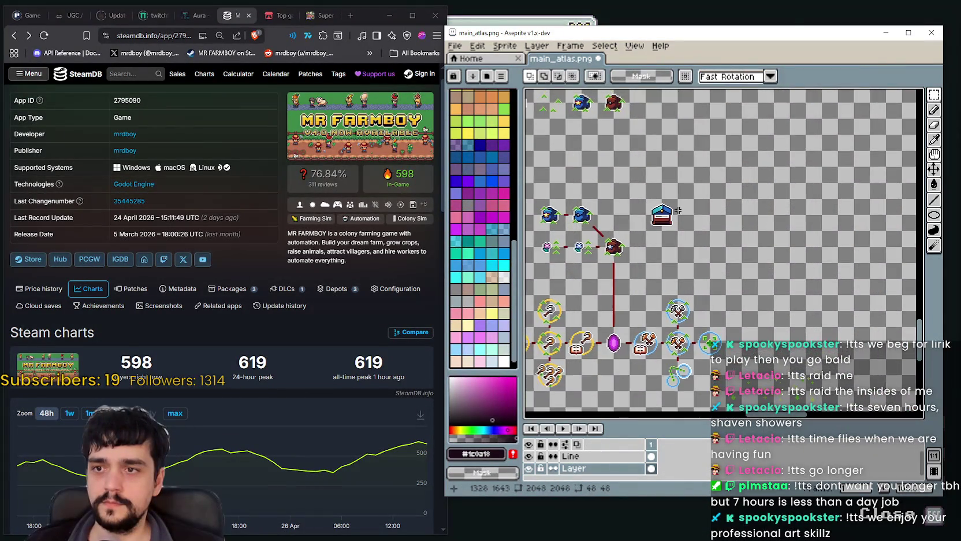
{"action": "scroll", "coordinate": [681, 206], "scroll_direction": "up", "scroll_amount": 2}
{"action": "key", "text": "ctrl+v"}
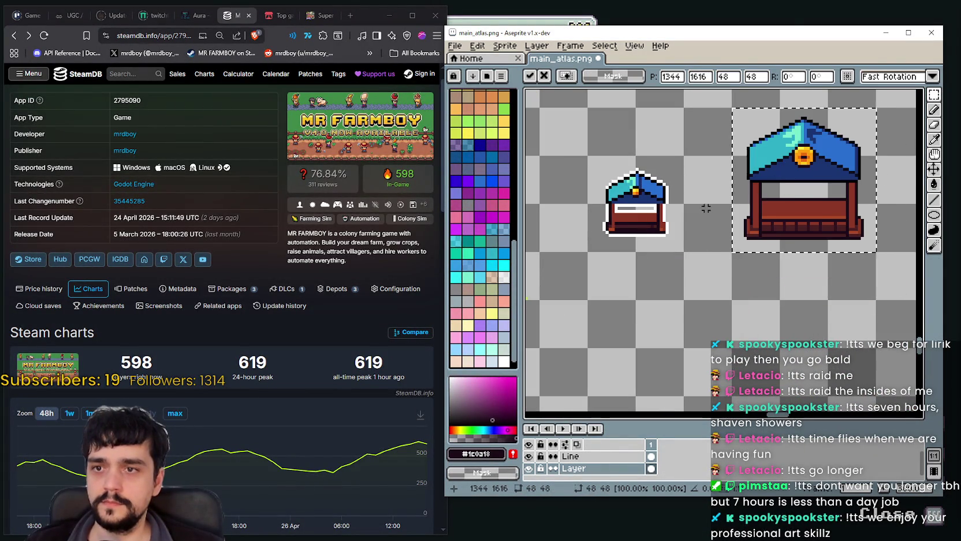
{"action": "left_click_drag", "start_coordinate": [788, 200], "coordinate": [741, 200]}
{"action": "scroll", "coordinate": [666, 208], "scroll_direction": "up", "scroll_amount": 1}
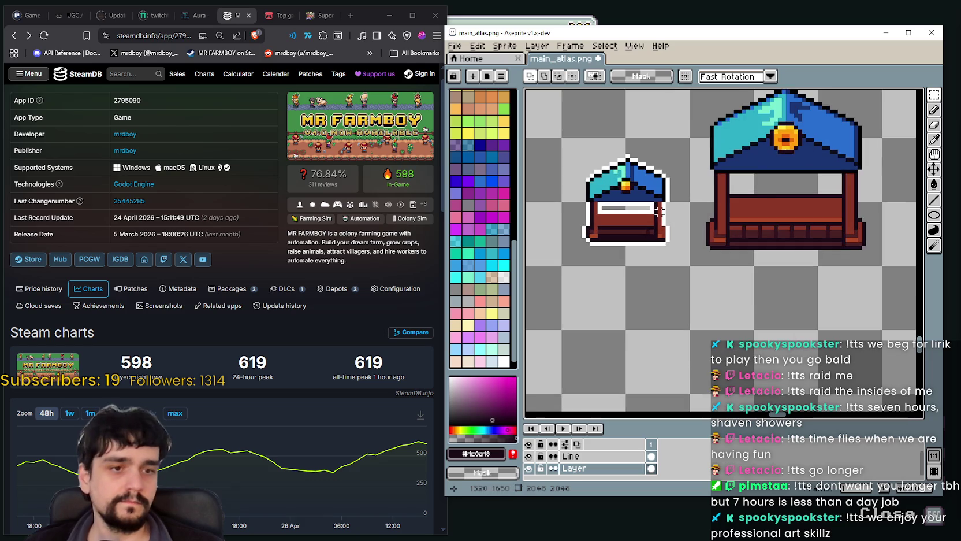
Step: Take the teal colour from the small chest's roof as the drawing colour
{"action": "scroll", "coordinate": [659, 211], "scroll_direction": "up", "scroll_amount": 1}
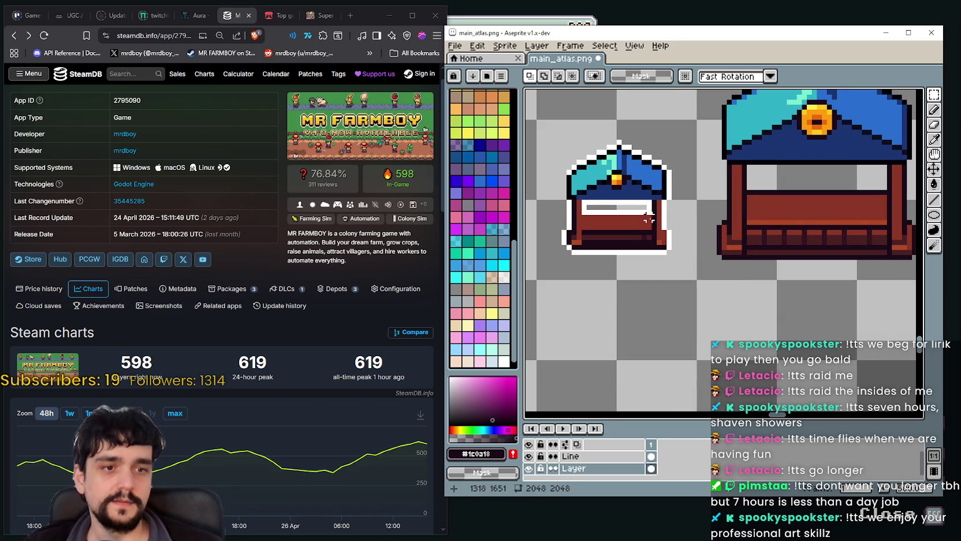
{"action": "scroll", "coordinate": [648, 220], "scroll_direction": "left", "scroll_amount": 1}
{"action": "scroll", "coordinate": [664, 231], "scroll_direction": "left", "scroll_amount": 1}
{"action": "scroll", "coordinate": [681, 235], "scroll_direction": "up", "scroll_amount": 1}
{"action": "scroll", "coordinate": [704, 233], "scroll_direction": "up", "scroll_amount": 1}
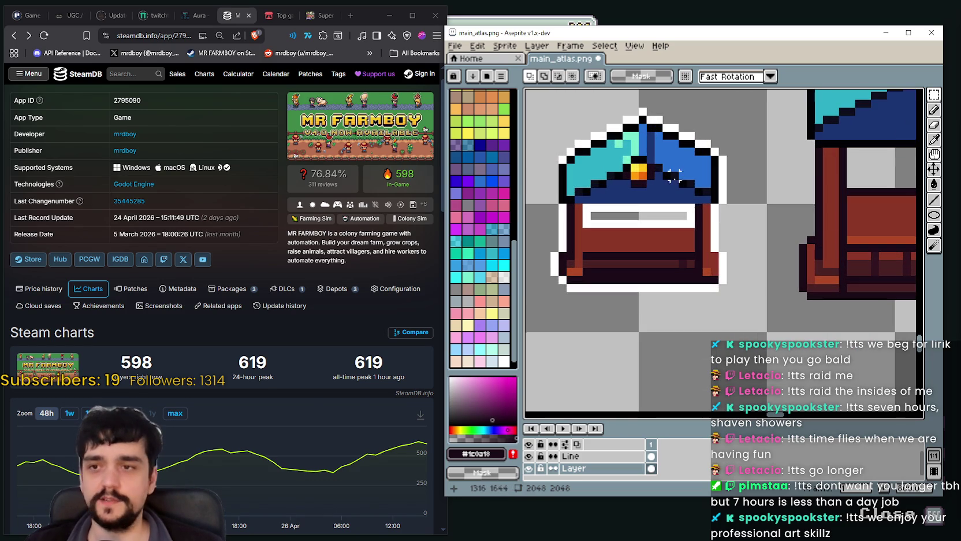
{"action": "key", "text": "i"}
{"action": "scroll", "coordinate": [751, 226], "scroll_direction": "down", "scroll_amount": 1}
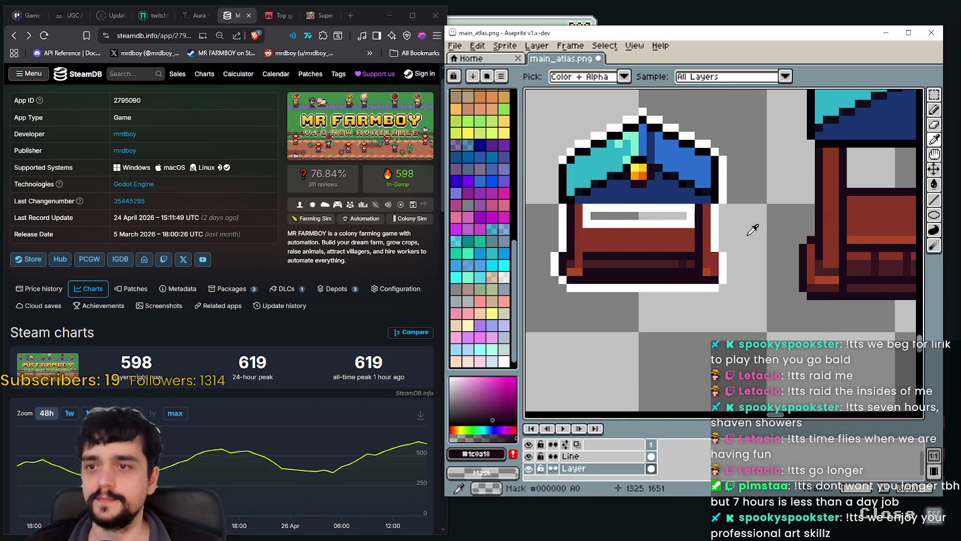
{"action": "scroll", "coordinate": [728, 225], "scroll_direction": "up", "scroll_amount": 1}
{"action": "scroll", "coordinate": [702, 225], "scroll_direction": "up", "scroll_amount": 1}
{"action": "scroll", "coordinate": [699, 225], "scroll_direction": "down", "scroll_amount": 1}
{"action": "scroll", "coordinate": [762, 225], "scroll_direction": "down", "scroll_amount": 1}
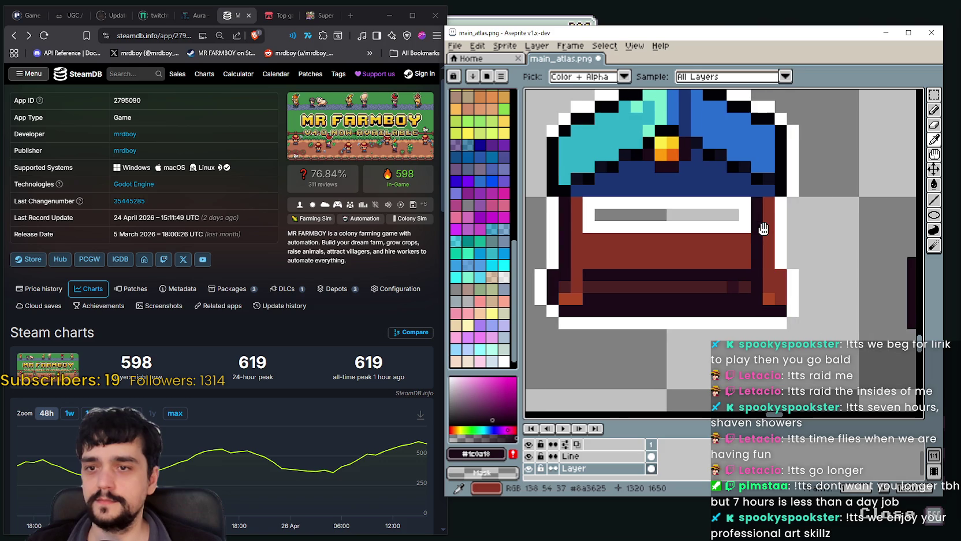
{"action": "scroll", "coordinate": [693, 229], "scroll_direction": "down", "scroll_amount": 1}
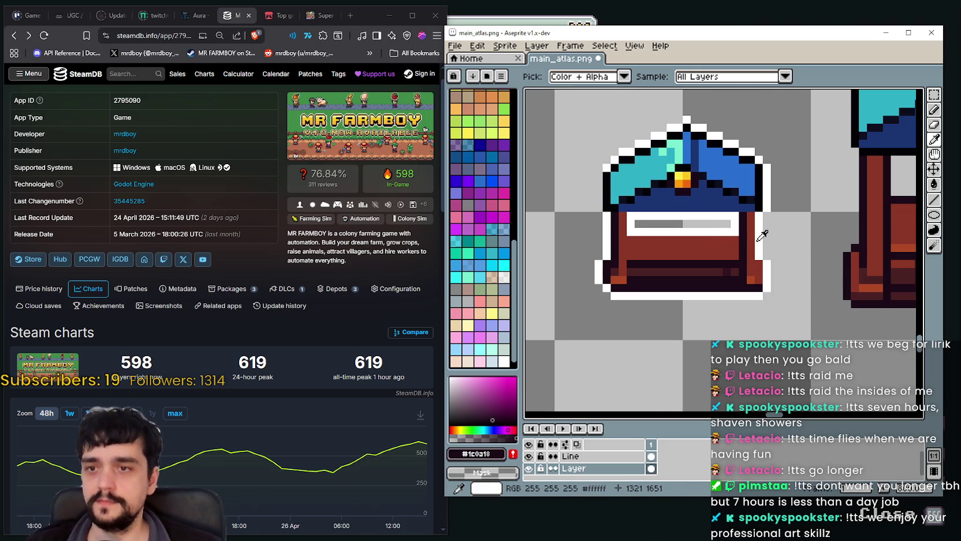
{"action": "scroll", "coordinate": [762, 232], "scroll_direction": "up", "scroll_amount": 2}
{"action": "scroll", "coordinate": [635, 222], "scroll_direction": "down", "scroll_amount": 1}
{"action": "scroll", "coordinate": [630, 227], "scroll_direction": "down", "scroll_amount": 1}
{"action": "scroll", "coordinate": [624, 229], "scroll_direction": "up", "scroll_amount": 1}
{"action": "scroll", "coordinate": [616, 235], "scroll_direction": "down", "scroll_amount": 1}
{"action": "scroll", "coordinate": [635, 215], "scroll_direction": "up", "scroll_amount": 2}
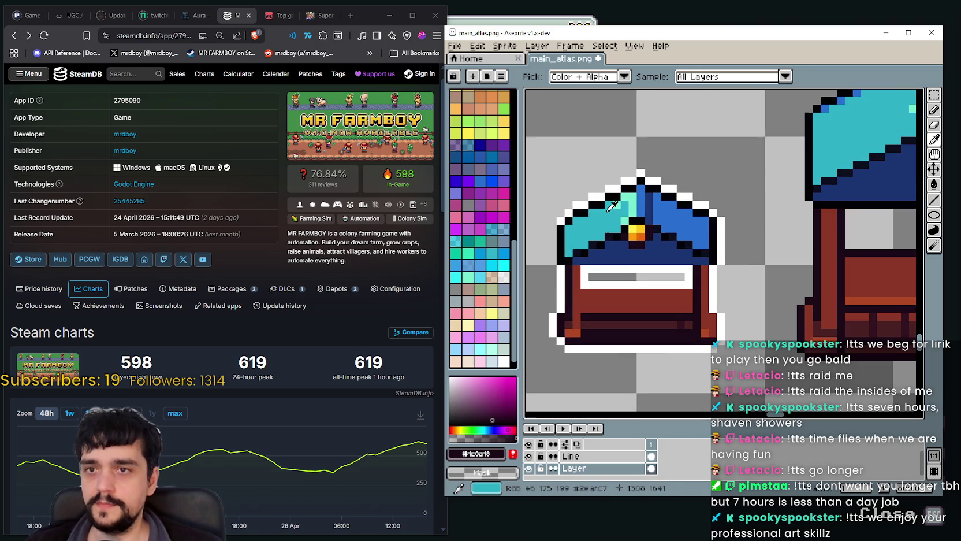
{"action": "scroll", "coordinate": [655, 195], "scroll_direction": "down", "scroll_amount": 2}
{"action": "scroll", "coordinate": [664, 196], "scroll_direction": "up", "scroll_amount": 1}
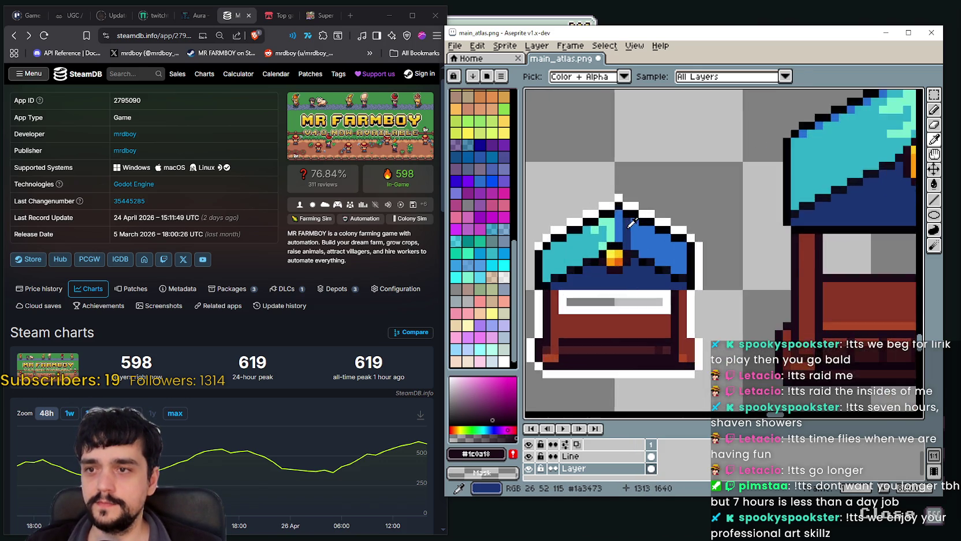
{"action": "scroll", "coordinate": [688, 198], "scroll_direction": "up", "scroll_amount": 1}
{"action": "scroll", "coordinate": [711, 200], "scroll_direction": "up", "scroll_amount": 1}
{"action": "left_click", "coordinate": [623, 251]}
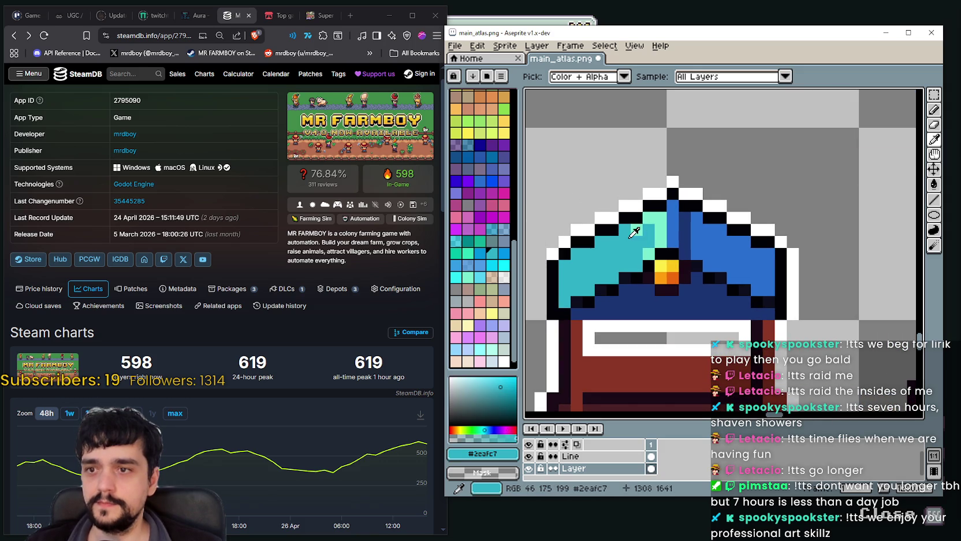
{"action": "left_click", "coordinate": [934, 111]}
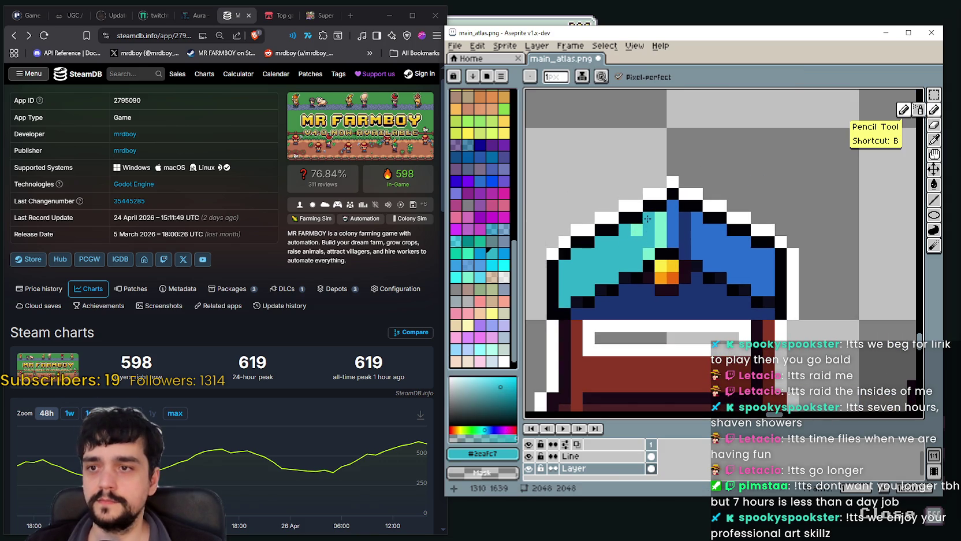
{"action": "scroll", "coordinate": [609, 289], "scroll_direction": "down", "scroll_amount": 2}
{"action": "scroll", "coordinate": [627, 253], "scroll_direction": "up", "scroll_amount": 1}
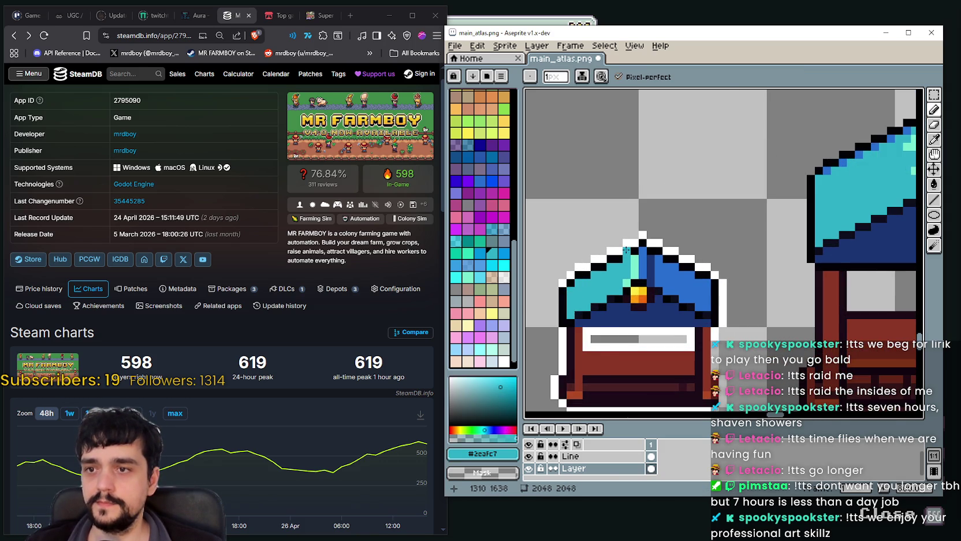
{"action": "scroll", "coordinate": [626, 250], "scroll_direction": "down", "scroll_amount": 1}
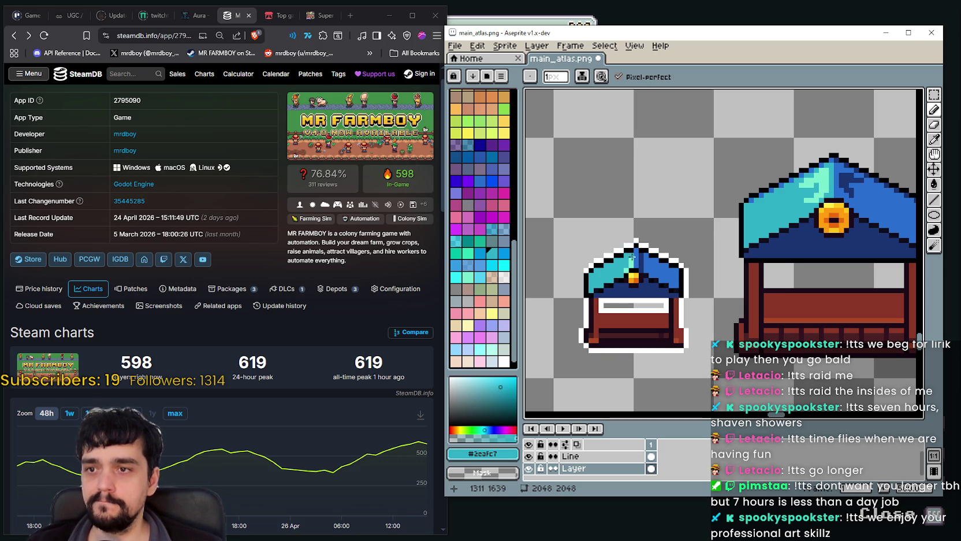
Step: Sample the light teal, mid teal and right-slope blue roof colours in turn
{"action": "key", "text": "i"}
{"action": "scroll", "coordinate": [646, 244], "scroll_direction": "up", "scroll_amount": 2}
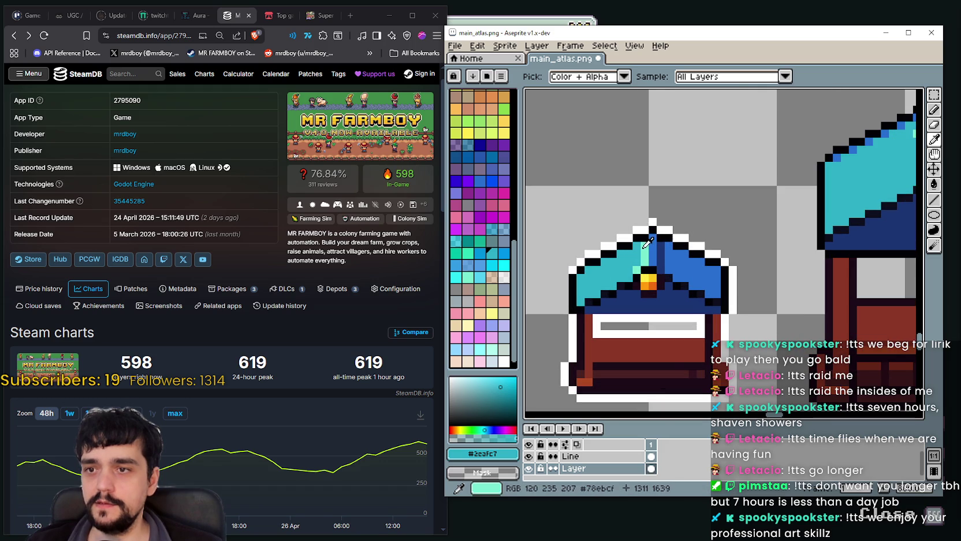
{"action": "left_click", "coordinate": [646, 243]}
{"action": "scroll", "coordinate": [647, 241], "scroll_direction": "down", "scroll_amount": 2}
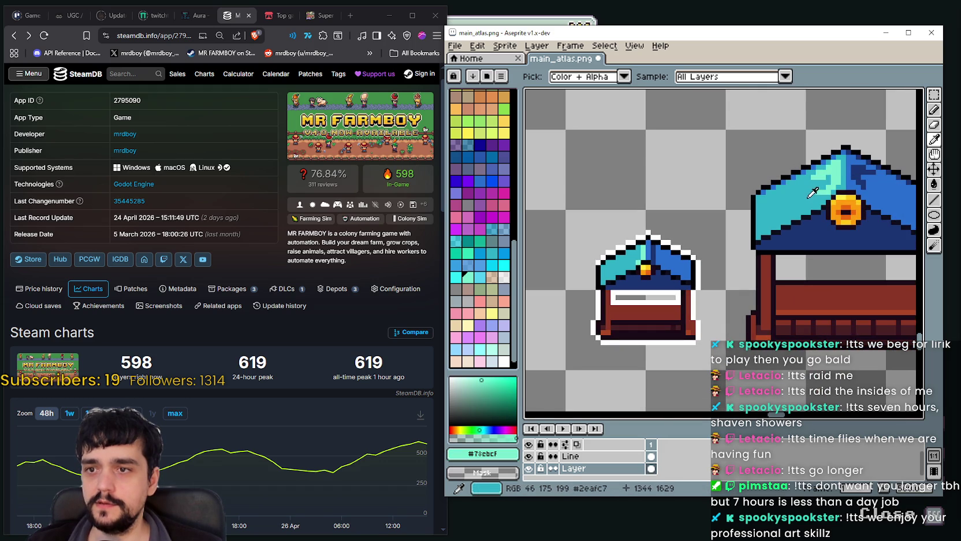
{"action": "left_click", "coordinate": [647, 242]}
{"action": "scroll", "coordinate": [659, 229], "scroll_direction": "up", "scroll_amount": 1}
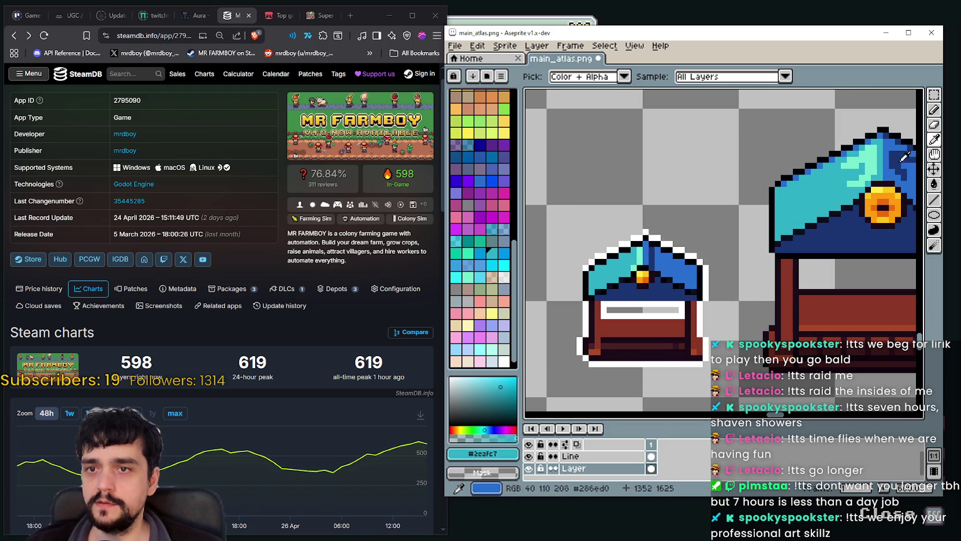
{"action": "left_click", "coordinate": [935, 109]}
{"action": "scroll", "coordinate": [592, 261], "scroll_direction": "up", "scroll_amount": 1}
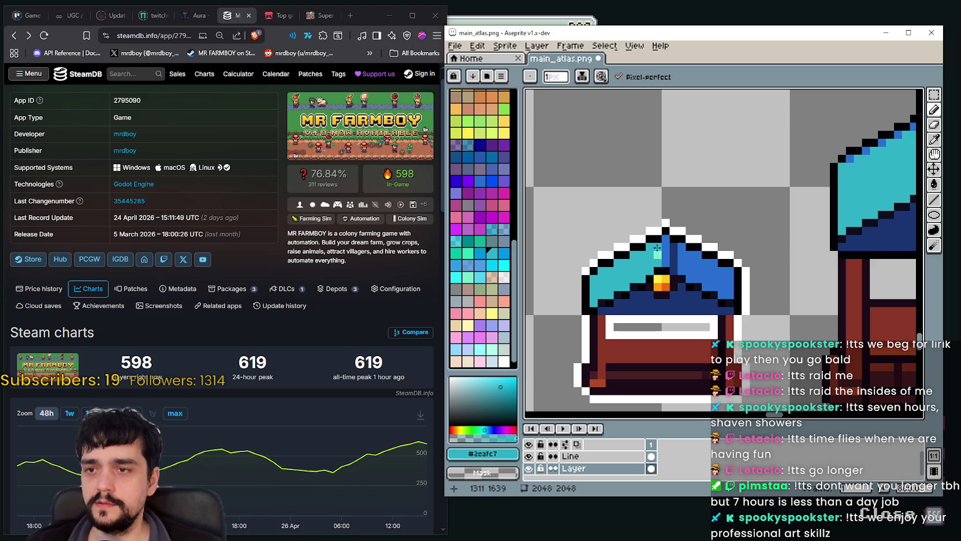
{"action": "scroll", "coordinate": [674, 245], "scroll_direction": "down", "scroll_amount": 1}
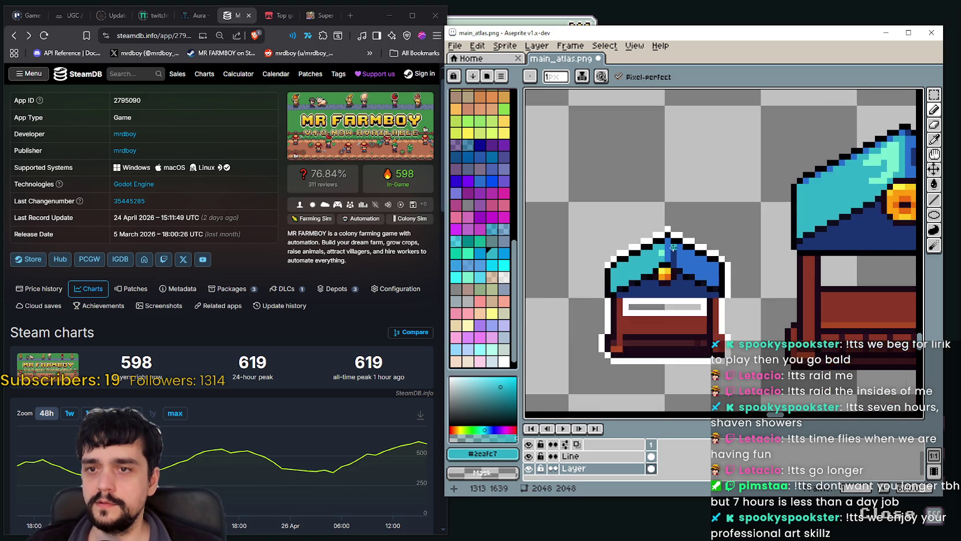
{"action": "scroll", "coordinate": [670, 245], "scroll_direction": "down", "scroll_amount": 1}
{"action": "key", "text": "i"}
{"action": "scroll", "coordinate": [676, 252], "scroll_direction": "up", "scroll_amount": 1}
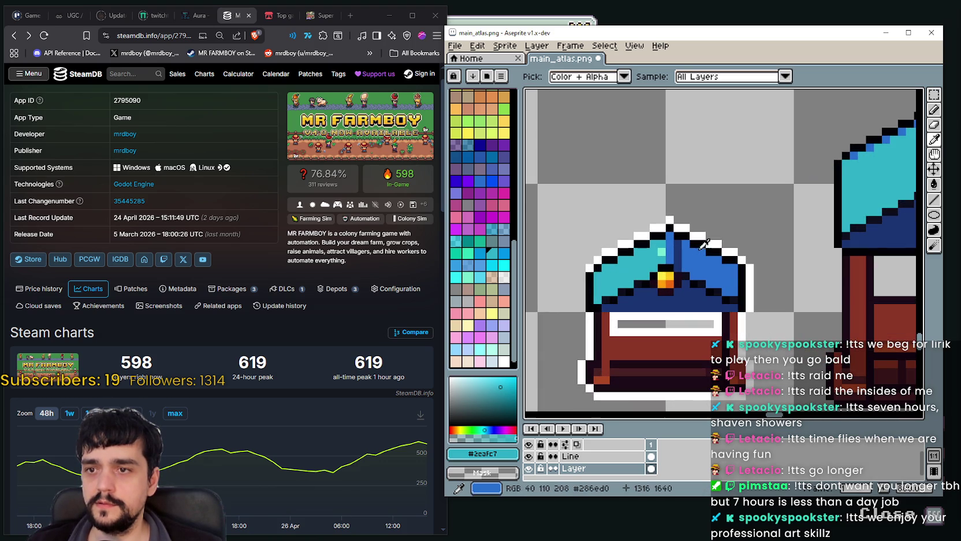
{"action": "left_click", "coordinate": [690, 268]}
{"action": "key", "text": "b"}
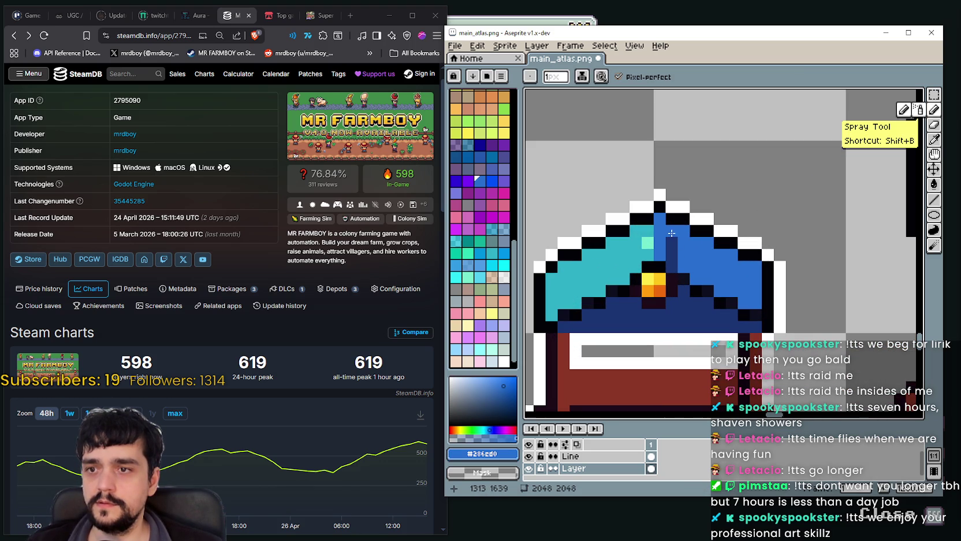
{"action": "scroll", "coordinate": [699, 280], "scroll_direction": "down", "scroll_amount": 2}
{"action": "scroll", "coordinate": [703, 285], "scroll_direction": "up", "scroll_amount": 1}
{"action": "scroll", "coordinate": [700, 281], "scroll_direction": "up", "scroll_amount": 1}
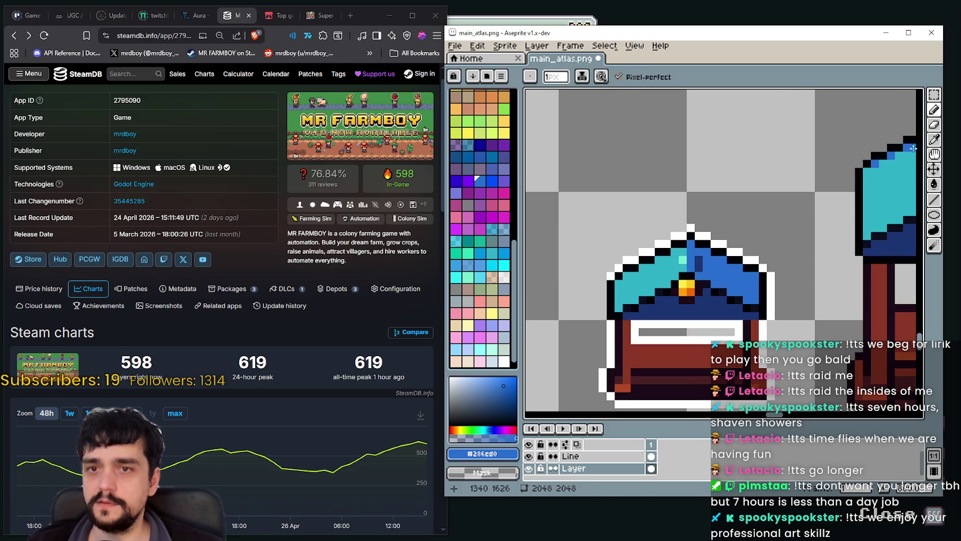
Step: Paint a light teal #78ebcf highlight pixel near the roof's peak
{"action": "key", "text": "i"}
{"action": "scroll", "coordinate": [673, 260], "scroll_direction": "up", "scroll_amount": 1}
{"action": "scroll", "coordinate": [673, 260], "scroll_direction": "down", "scroll_amount": 1}
{"action": "left_click", "coordinate": [672, 259]}
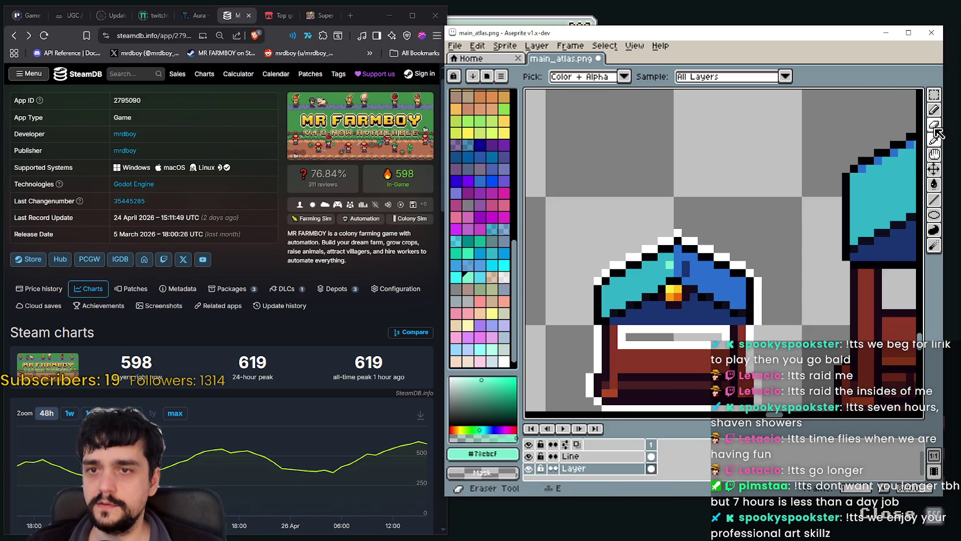
{"action": "left_click", "coordinate": [934, 110]}
{"action": "left_click", "coordinate": [678, 265]}
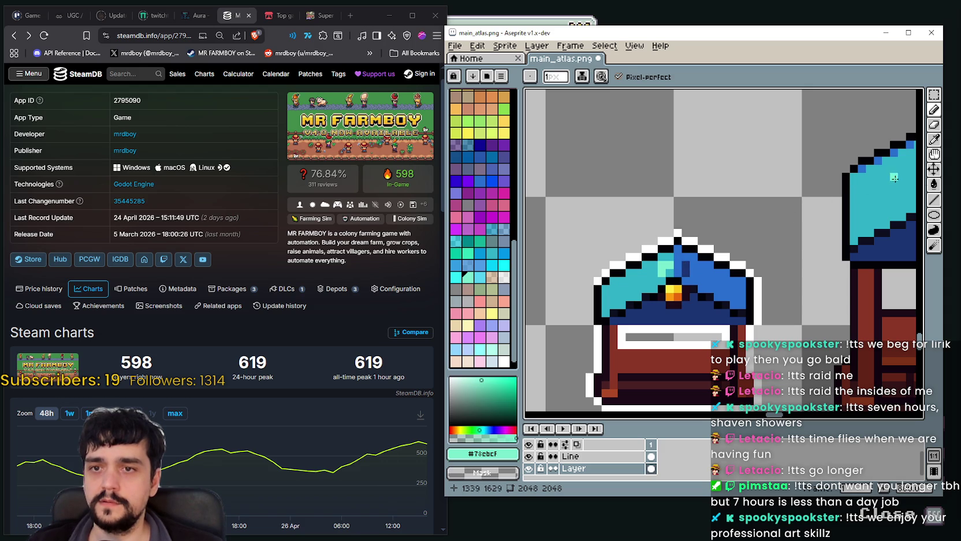
Step: Sample the dark blue and light teal roof colours for further roof shading
{"action": "left_click", "coordinate": [934, 139]}
{"action": "left_click", "coordinate": [685, 267]}
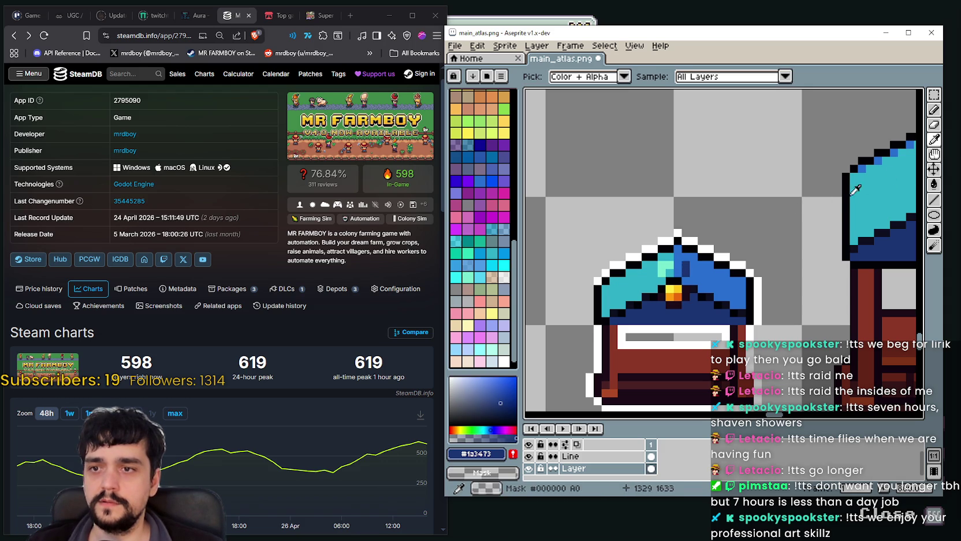
{"action": "left_click", "coordinate": [934, 109]}
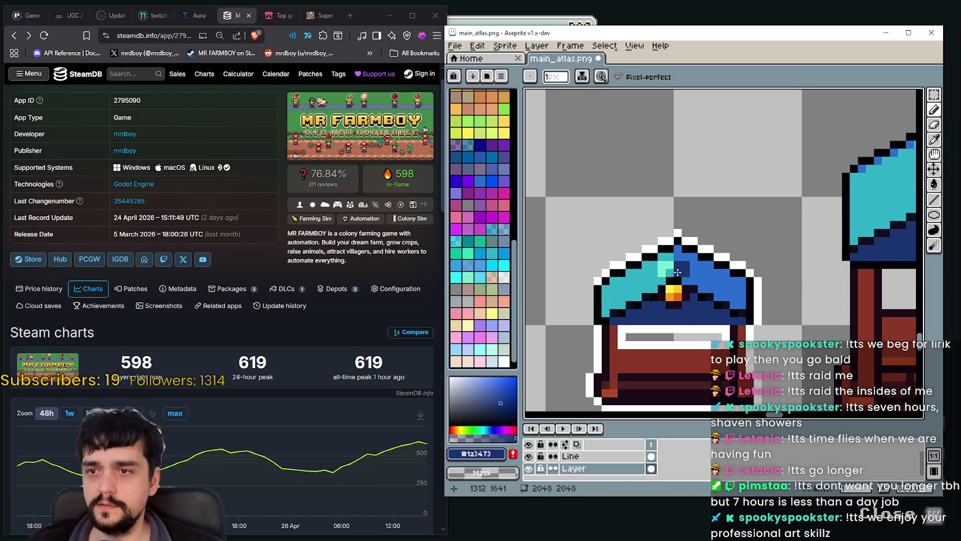
{"action": "scroll", "coordinate": [679, 324], "scroll_direction": "down", "scroll_amount": 2}
{"action": "scroll", "coordinate": [673, 299], "scroll_direction": "up", "scroll_amount": 2}
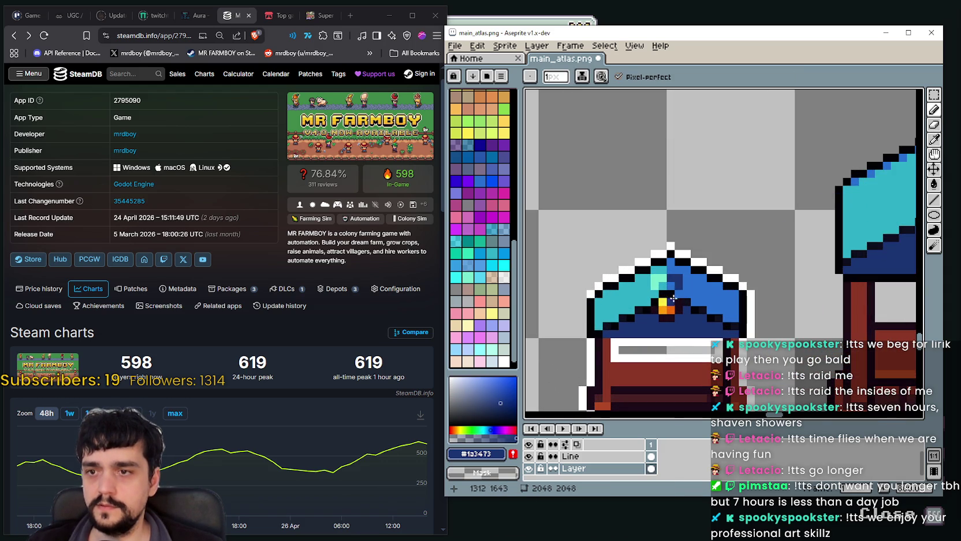
{"action": "scroll", "coordinate": [680, 292], "scroll_direction": "down", "scroll_amount": 2}
{"action": "scroll", "coordinate": [683, 289], "scroll_direction": "up", "scroll_amount": 1}
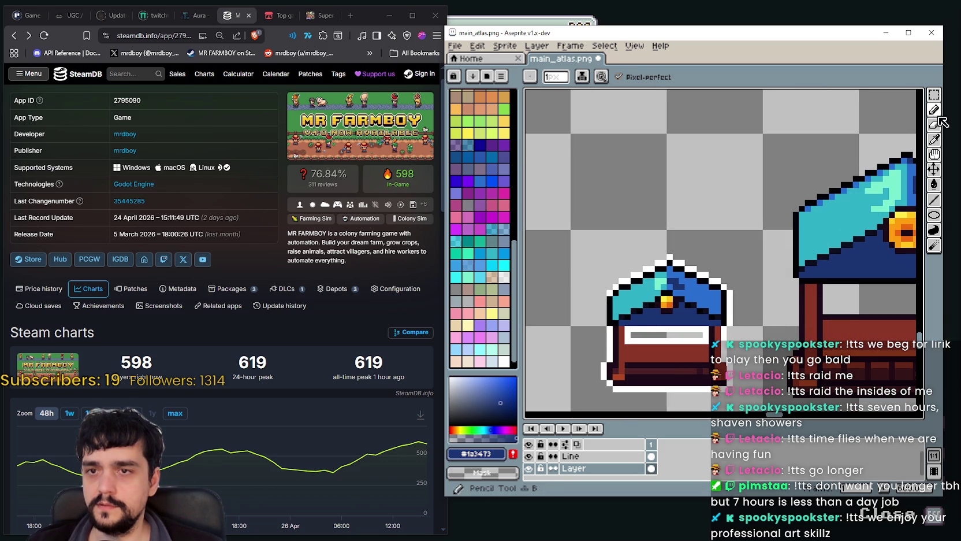
{"action": "left_click", "coordinate": [934, 139]}
{"action": "scroll", "coordinate": [628, 294], "scroll_direction": "up", "scroll_amount": 1}
{"action": "scroll", "coordinate": [628, 293], "scroll_direction": "up", "scroll_amount": 1}
{"action": "left_click", "coordinate": [628, 294]}
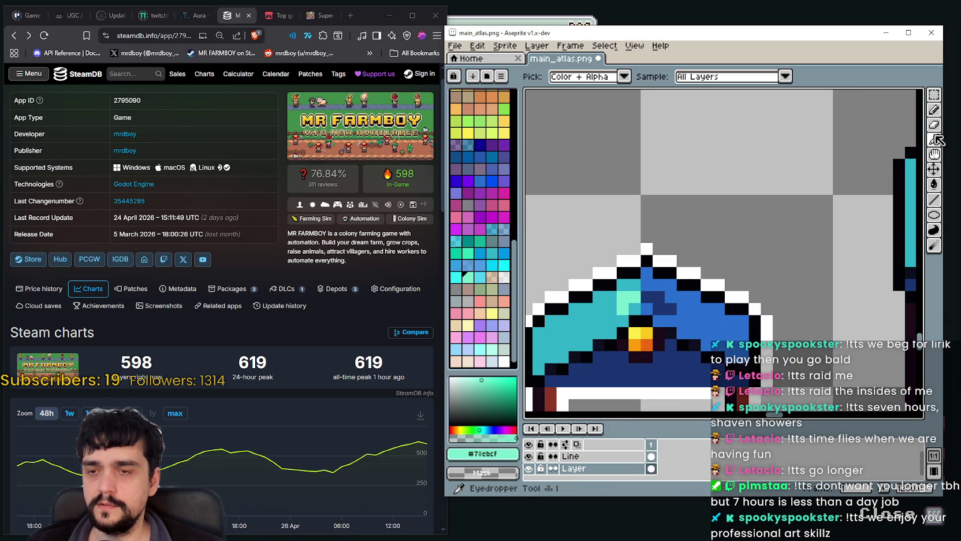
{"action": "key", "text": "b"}
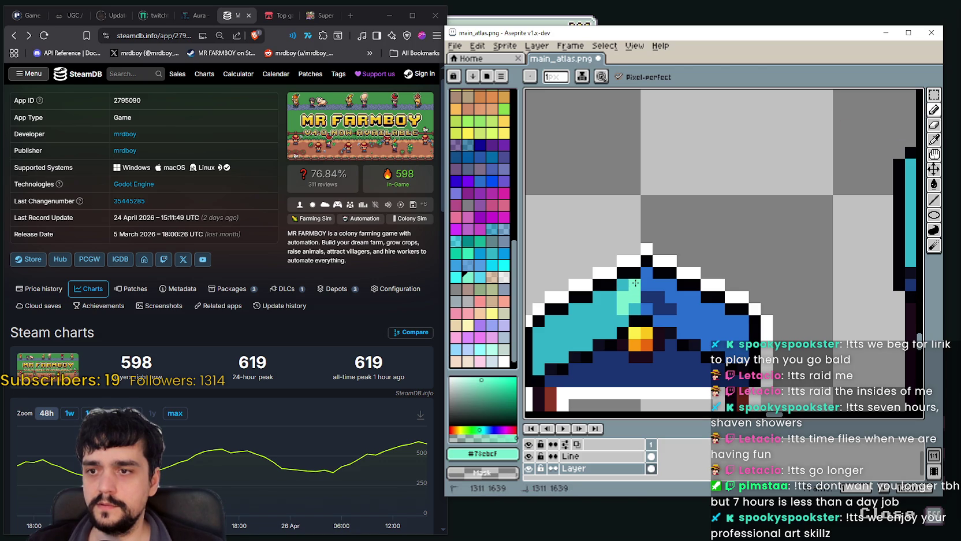
{"action": "scroll", "coordinate": [658, 297], "scroll_direction": "down", "scroll_amount": 3}
{"action": "left_click_drag", "start_coordinate": [685, 387], "coordinate": [651, 337]}
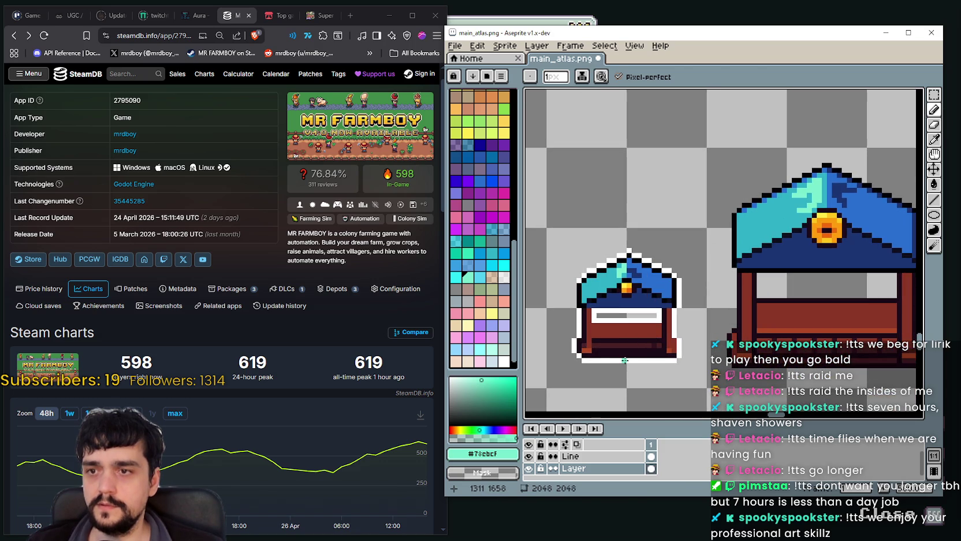
{"action": "scroll", "coordinate": [648, 259], "scroll_direction": "down", "scroll_amount": 1}
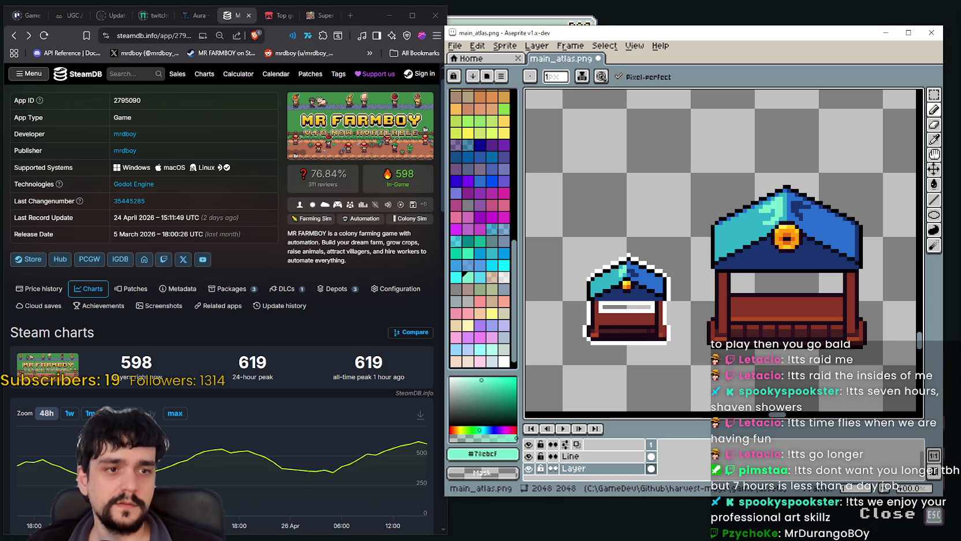
{"action": "scroll", "coordinate": [791, 218], "scroll_direction": "down", "scroll_amount": 1}
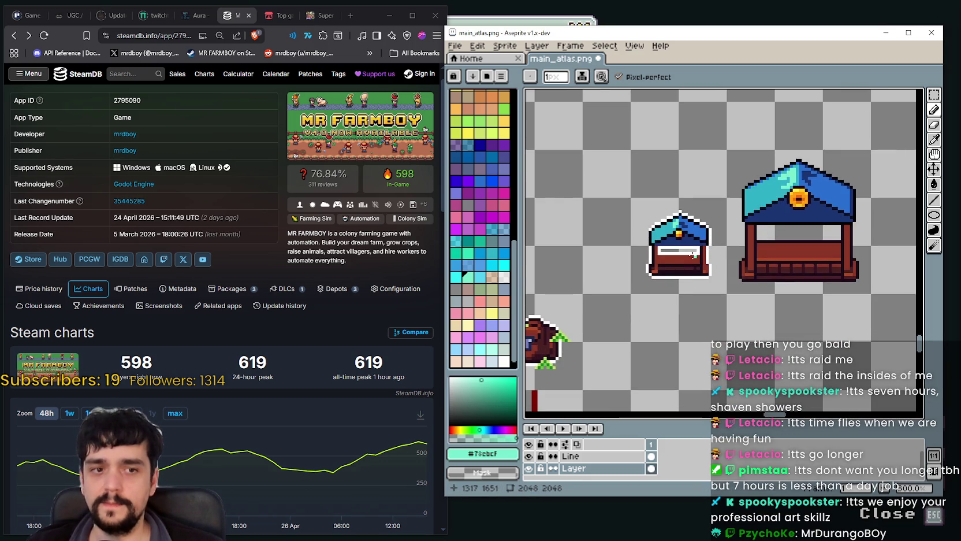
{"action": "scroll", "coordinate": [689, 255], "scroll_direction": "up", "scroll_amount": 2}
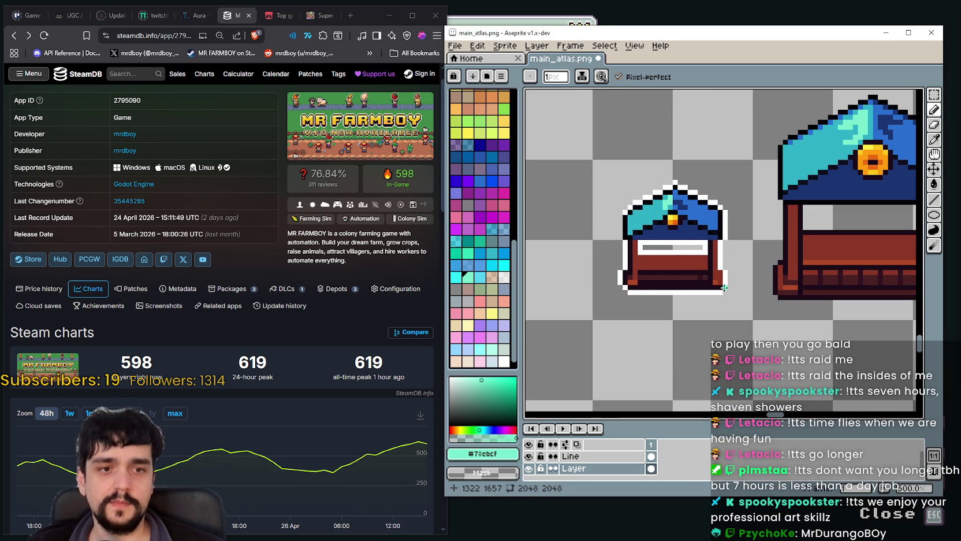
{"action": "scroll", "coordinate": [664, 262], "scroll_direction": "up", "scroll_amount": 1}
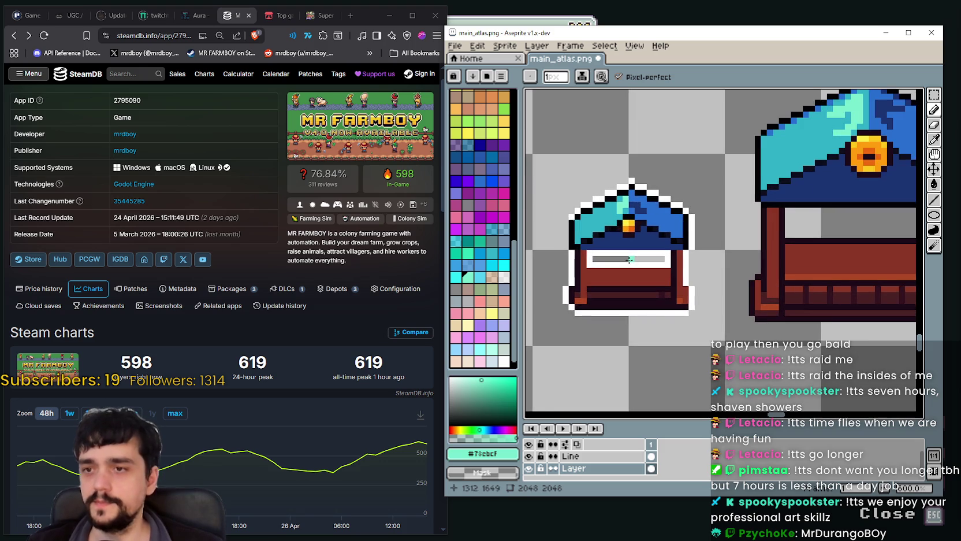
{"action": "key", "text": "m"}
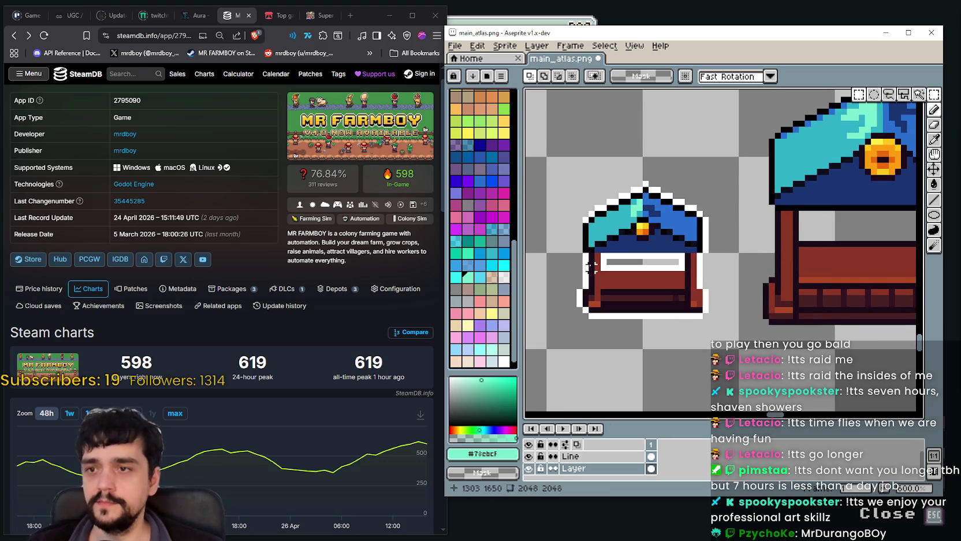
{"action": "scroll", "coordinate": [584, 216], "scroll_direction": "up", "scroll_amount": 1}
{"action": "left_click_drag", "start_coordinate": [575, 217], "coordinate": [629, 311]}
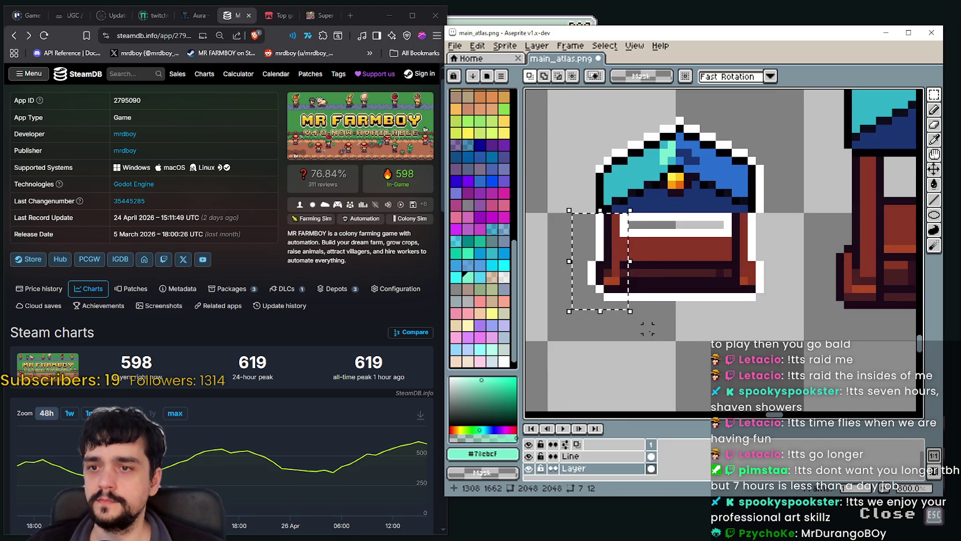
{"action": "left_click_drag", "start_coordinate": [571, 212], "coordinate": [654, 310]}
{"action": "mouse_move", "coordinate": [614, 247]}
{"action": "left_mouse_down"}
{"action": "mouse_move", "coordinate": [734, 320]}
{"action": "mouse_move", "coordinate": [613, 247]}
{"action": "left_mouse_up"}
{"action": "left_click", "coordinate": [615, 337]}
{"action": "scroll", "coordinate": [664, 277], "scroll_direction": "down", "scroll_amount": 2}
{"action": "scroll", "coordinate": [673, 263], "scroll_direction": "up", "scroll_amount": 2}
{"action": "scroll", "coordinate": [673, 261], "scroll_direction": "down", "scroll_amount": 2}
{"action": "scroll", "coordinate": [673, 261], "scroll_direction": "down", "scroll_amount": 1}
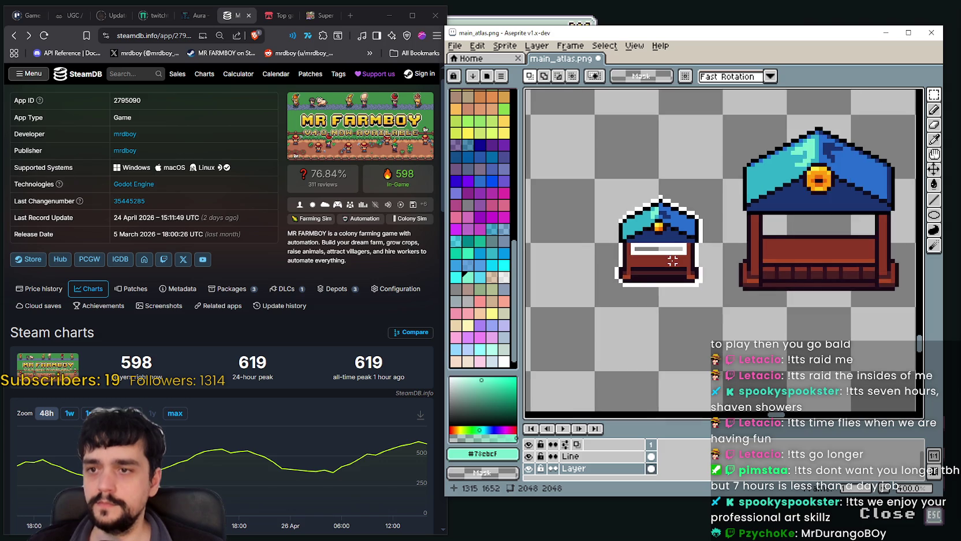
{"action": "scroll", "coordinate": [682, 219], "scroll_direction": "up", "scroll_amount": 2}
{"action": "scroll", "coordinate": [693, 181], "scroll_direction": "down", "scroll_amount": 1}
{"action": "scroll", "coordinate": [687, 150], "scroll_direction": "up", "scroll_amount": 2}
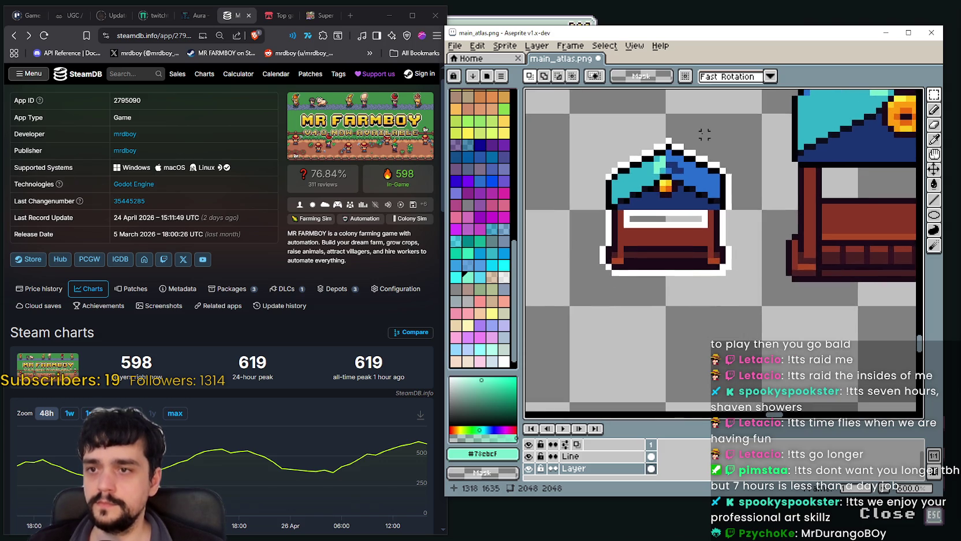
{"action": "scroll", "coordinate": [696, 144], "scroll_direction": "up", "scroll_amount": 1}
{"action": "scroll", "coordinate": [682, 168], "scroll_direction": "down", "scroll_amount": 1}
{"action": "scroll", "coordinate": [665, 185], "scroll_direction": "down", "scroll_amount": 1}
{"action": "scroll", "coordinate": [664, 185], "scroll_direction": "up", "scroll_amount": 1}
{"action": "scroll", "coordinate": [647, 202], "scroll_direction": "down", "scroll_amount": 1}
{"action": "scroll", "coordinate": [642, 208], "scroll_direction": "up", "scroll_amount": 1}
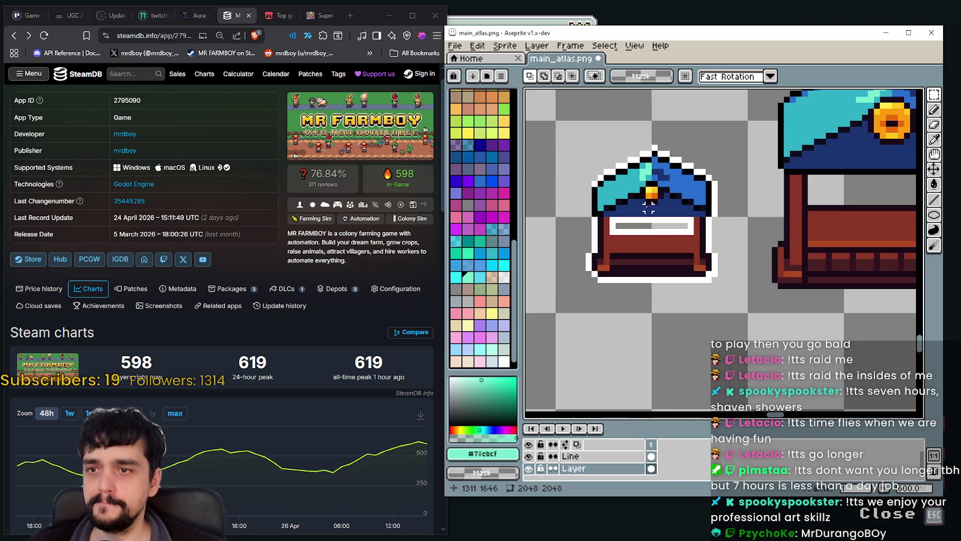
{"action": "left_click", "coordinate": [934, 139]}
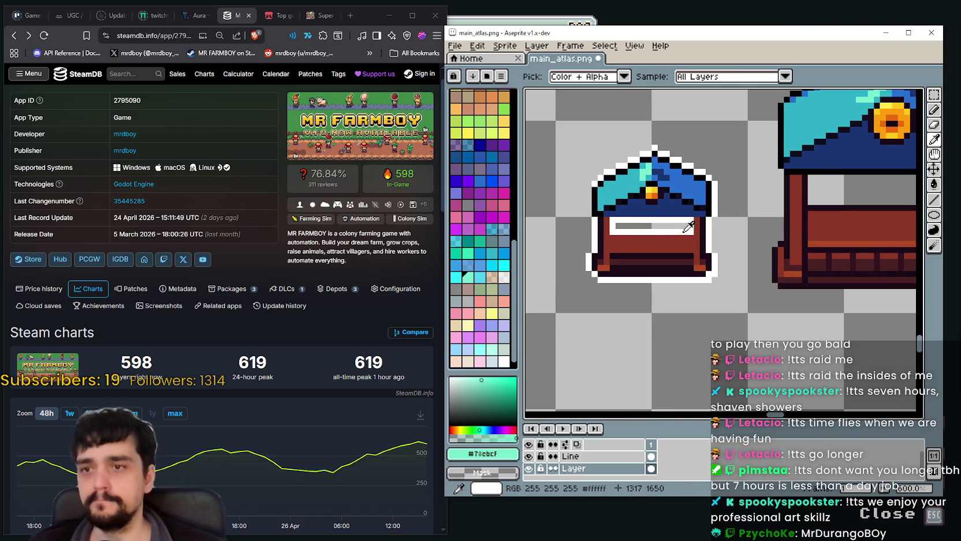
Step: Pick white from the chest's label and return to the Pencil
{"action": "scroll", "coordinate": [654, 205], "scroll_direction": "down", "scroll_amount": 1}
{"action": "scroll", "coordinate": [658, 199], "scroll_direction": "up", "scroll_amount": 1}
{"action": "scroll", "coordinate": [659, 196], "scroll_direction": "up", "scroll_amount": 1}
{"action": "scroll", "coordinate": [661, 192], "scroll_direction": "down", "scroll_amount": 2}
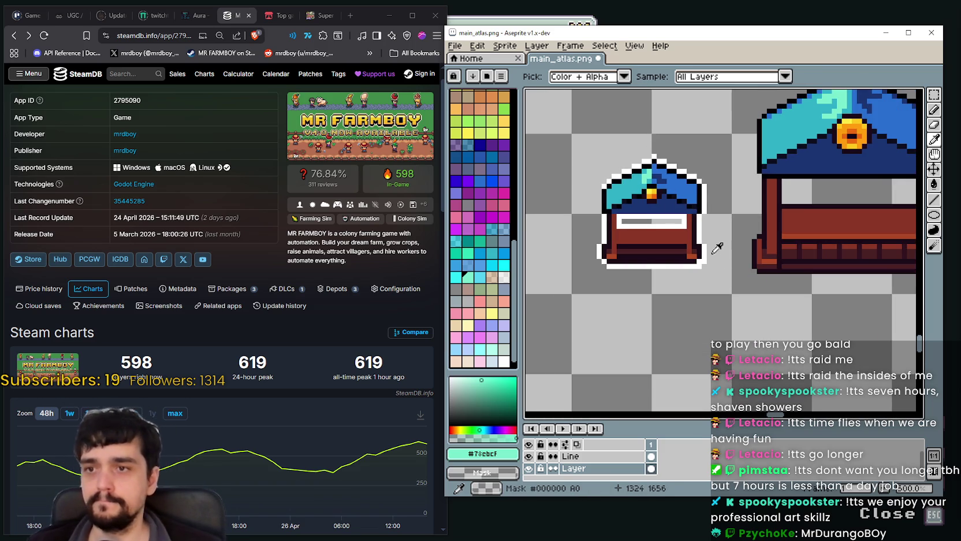
{"action": "scroll", "coordinate": [681, 216], "scroll_direction": "up", "scroll_amount": 1}
{"action": "scroll", "coordinate": [683, 219], "scroll_direction": "down", "scroll_amount": 1}
{"action": "scroll", "coordinate": [722, 231], "scroll_direction": "down", "scroll_amount": 2}
{"action": "scroll", "coordinate": [693, 237], "scroll_direction": "up", "scroll_amount": 3}
{"action": "scroll", "coordinate": [687, 236], "scroll_direction": "up", "scroll_amount": 2}
{"action": "scroll", "coordinate": [691, 231], "scroll_direction": "down", "scroll_amount": 4}
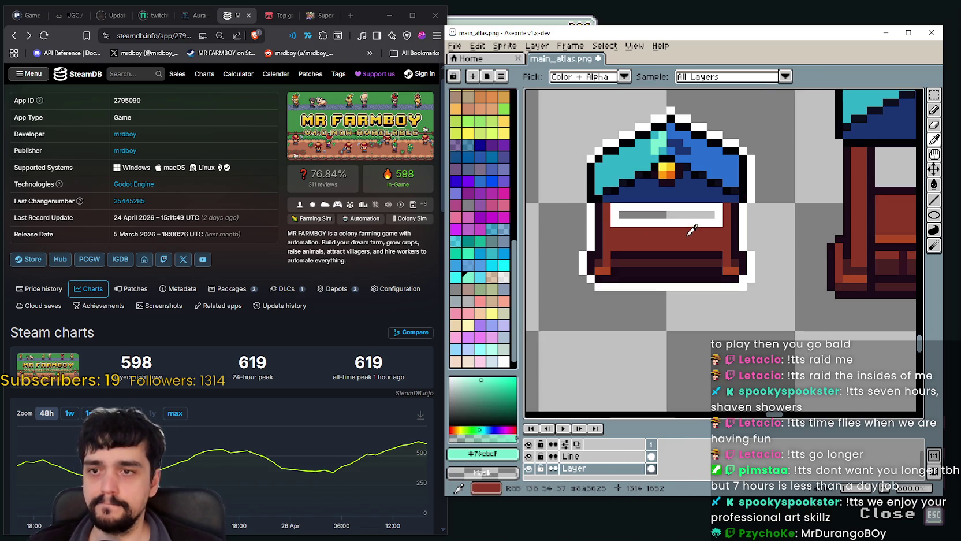
{"action": "scroll", "coordinate": [687, 230], "scroll_direction": "up", "scroll_amount": 2}
{"action": "scroll", "coordinate": [625, 248], "scroll_direction": "down", "scroll_amount": 1}
{"action": "scroll", "coordinate": [624, 255], "scroll_direction": "up", "scroll_amount": 2}
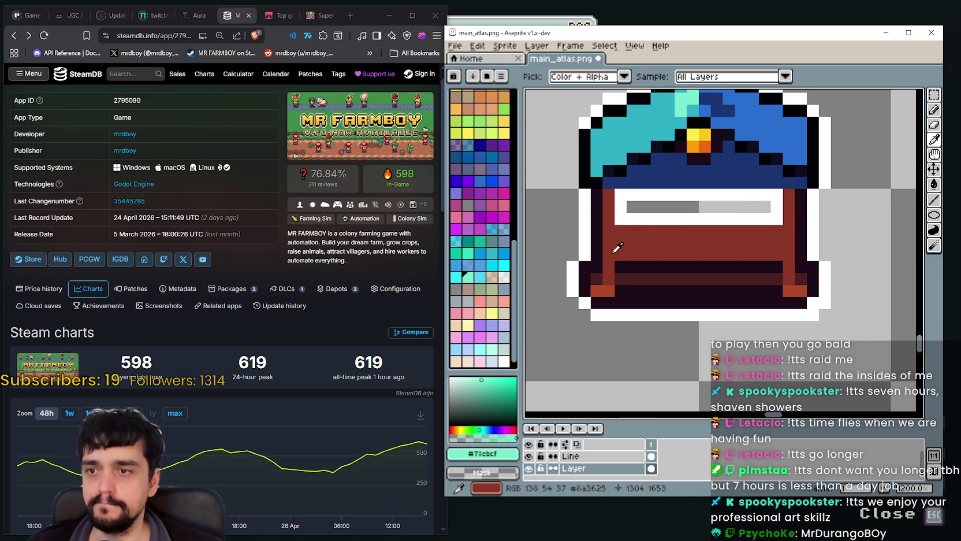
{"action": "left_click", "coordinate": [577, 261]}
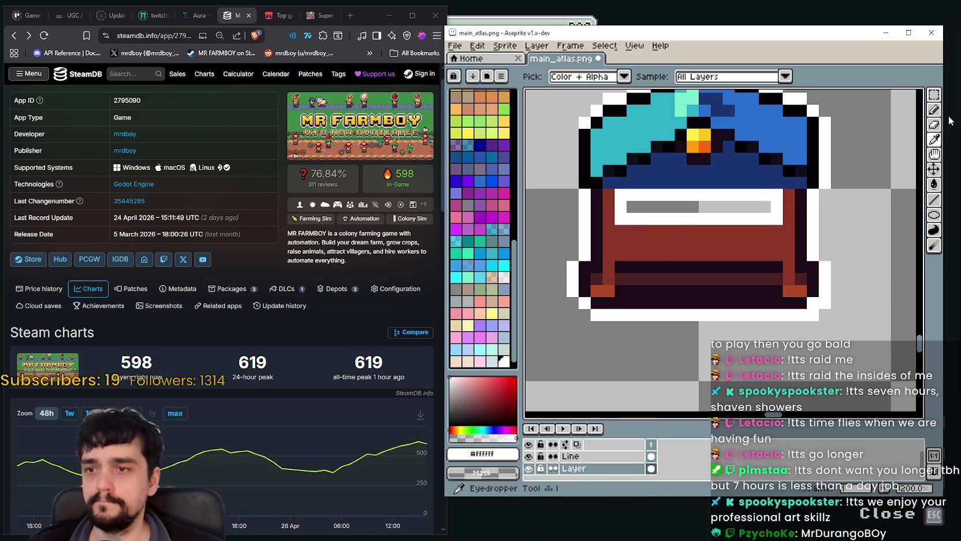
{"action": "key", "text": "b"}
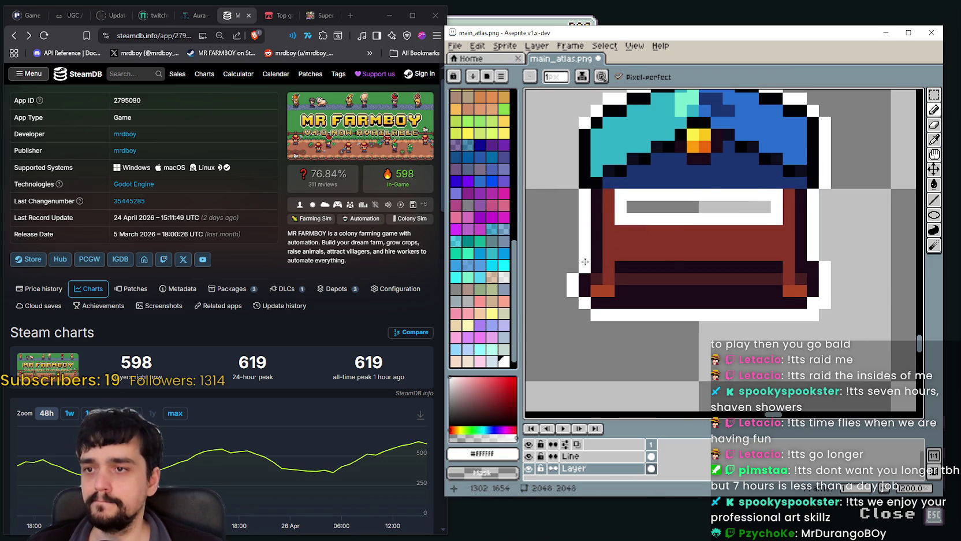
Step: Sample a dark colour from the chest and touch up its white label
{"action": "scroll", "coordinate": [583, 263], "scroll_direction": "right", "scroll_amount": 3}
{"action": "scroll", "coordinate": [708, 254], "scroll_direction": "down", "scroll_amount": 1}
{"action": "scroll", "coordinate": [711, 225], "scroll_direction": "down", "scroll_amount": 2}
{"action": "scroll", "coordinate": [711, 215], "scroll_direction": "down", "scroll_amount": 1}
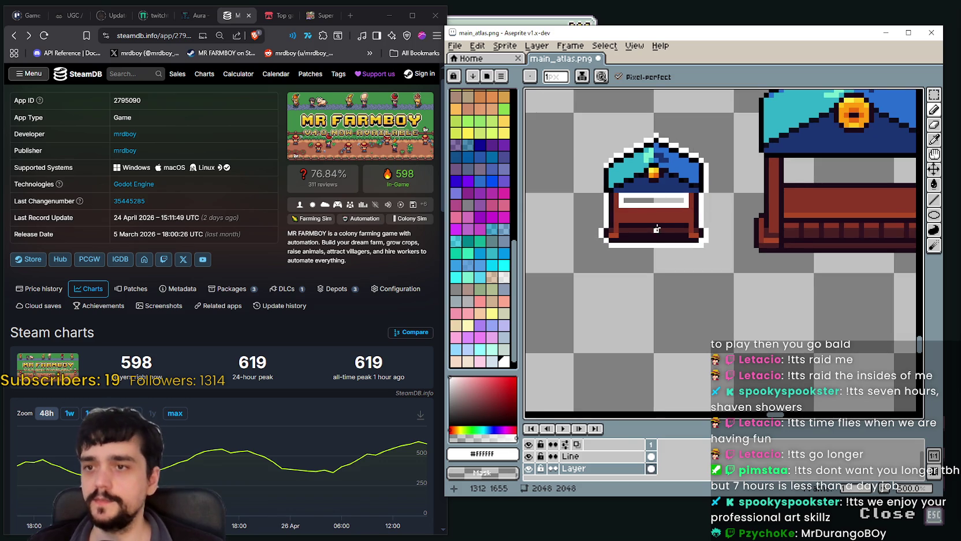
{"action": "scroll", "coordinate": [714, 208], "scroll_direction": "up", "scroll_amount": 2}
{"action": "scroll", "coordinate": [718, 201], "scroll_direction": "up", "scroll_amount": 1}
{"action": "scroll", "coordinate": [718, 201], "scroll_direction": "down", "scroll_amount": 3}
{"action": "scroll", "coordinate": [699, 208], "scroll_direction": "down", "scroll_amount": 2}
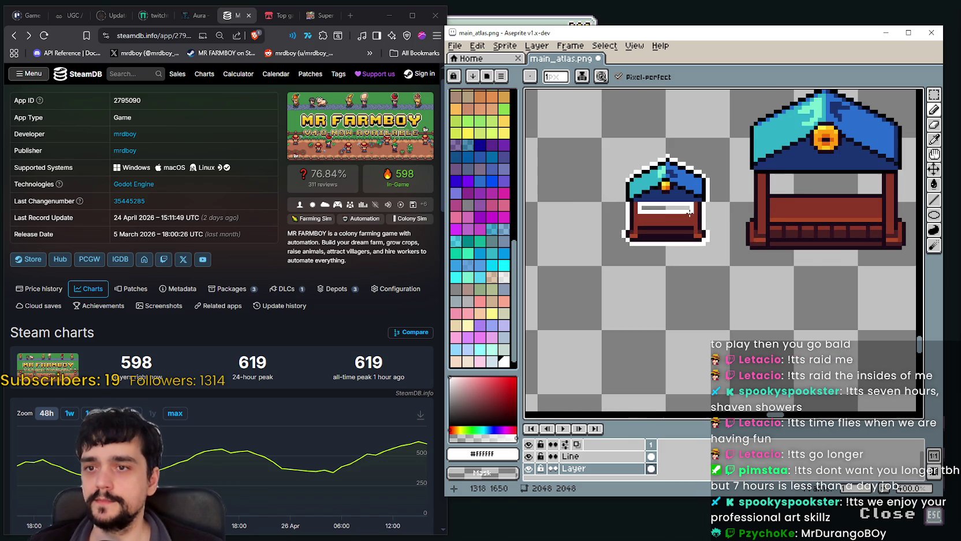
{"action": "scroll", "coordinate": [595, 188], "scroll_direction": "up", "scroll_amount": 2}
{"action": "scroll", "coordinate": [636, 185], "scroll_direction": "up", "scroll_amount": 1}
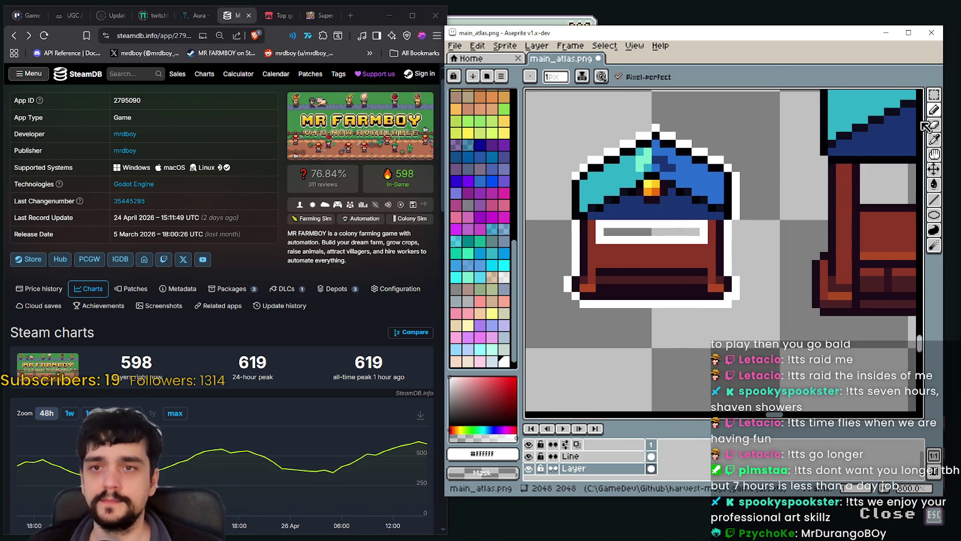
{"action": "key", "text": "alt"}
{"action": "scroll", "coordinate": [884, 165], "scroll_direction": "up", "scroll_amount": 2}
{"action": "left_click", "coordinate": [884, 103]}
{"action": "scroll", "coordinate": [885, 103], "scroll_direction": "down", "scroll_amount": 2}
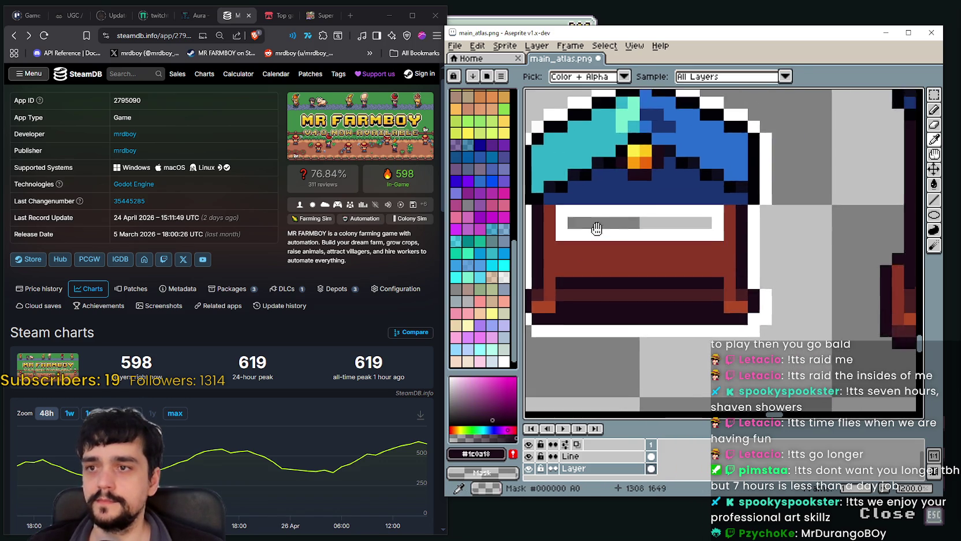
{"action": "left_click", "coordinate": [934, 109]}
{"action": "scroll", "coordinate": [710, 219], "scroll_direction": "up", "scroll_amount": 1}
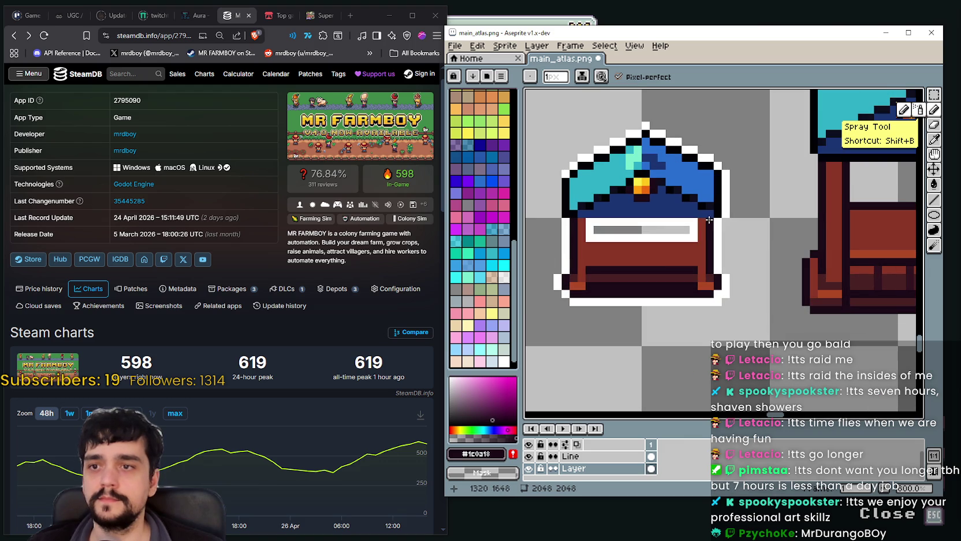
{"action": "left_click_drag", "start_coordinate": [707, 220], "coordinate": [687, 218]}
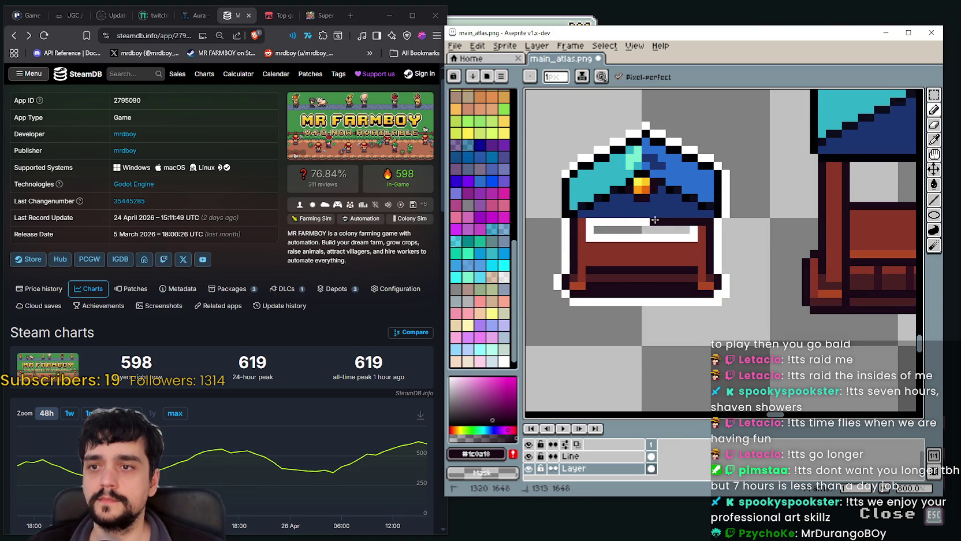
Step: Eyedrop the dark navy #1a3473 from the small stall's hat
{"action": "scroll", "coordinate": [576, 223], "scroll_direction": "up", "scroll_amount": 2}
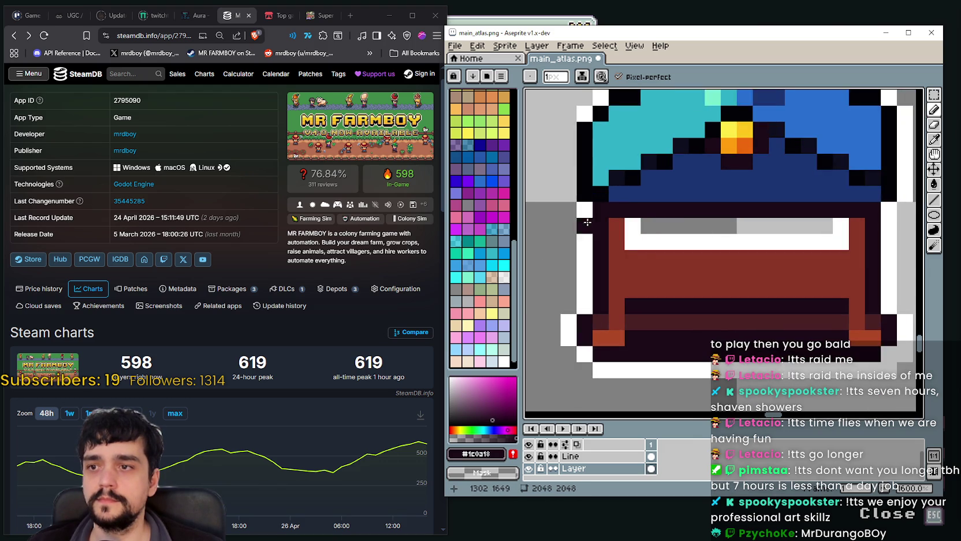
{"action": "scroll", "coordinate": [602, 215], "scroll_direction": "down", "scroll_amount": 3}
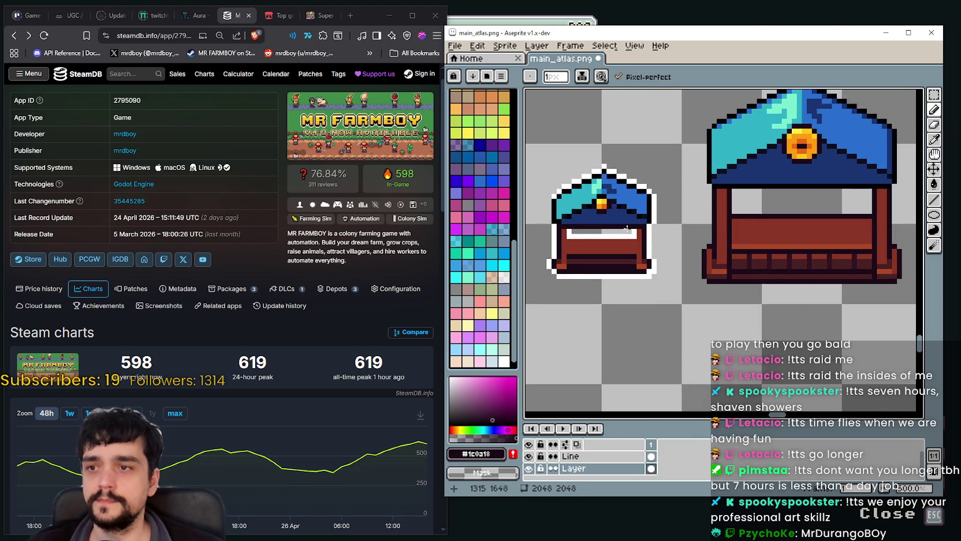
{"action": "scroll", "coordinate": [651, 226], "scroll_direction": "up", "scroll_amount": 1}
{"action": "scroll", "coordinate": [651, 225], "scroll_direction": "down", "scroll_amount": 1}
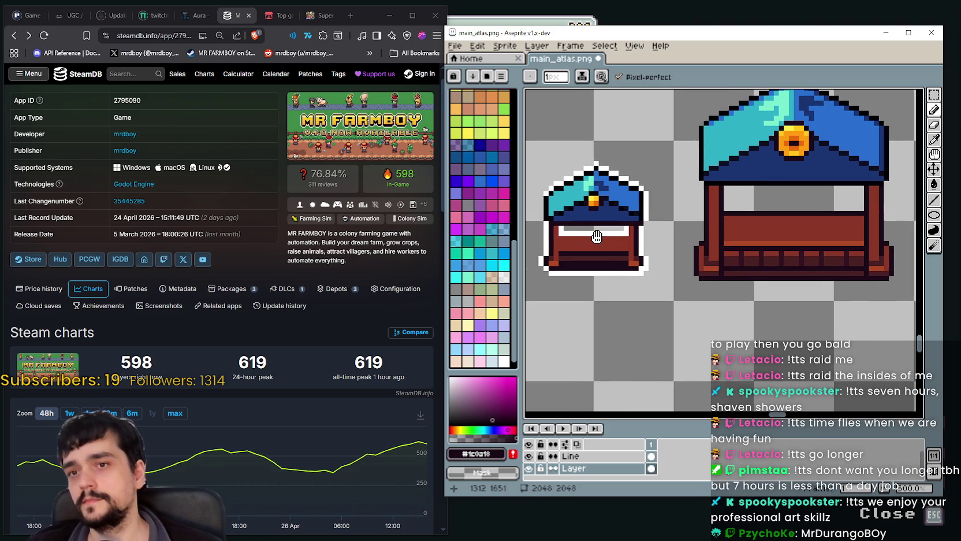
{"action": "scroll", "coordinate": [593, 223], "scroll_direction": "down", "scroll_amount": 1}
{"action": "scroll", "coordinate": [612, 244], "scroll_direction": "up", "scroll_amount": 2}
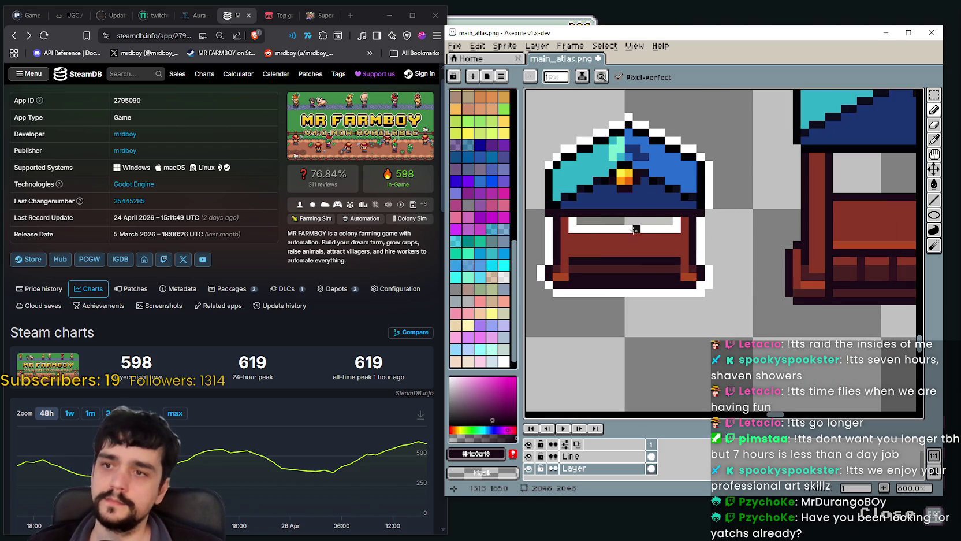
{"action": "scroll", "coordinate": [636, 230], "scroll_direction": "down", "scroll_amount": 2}
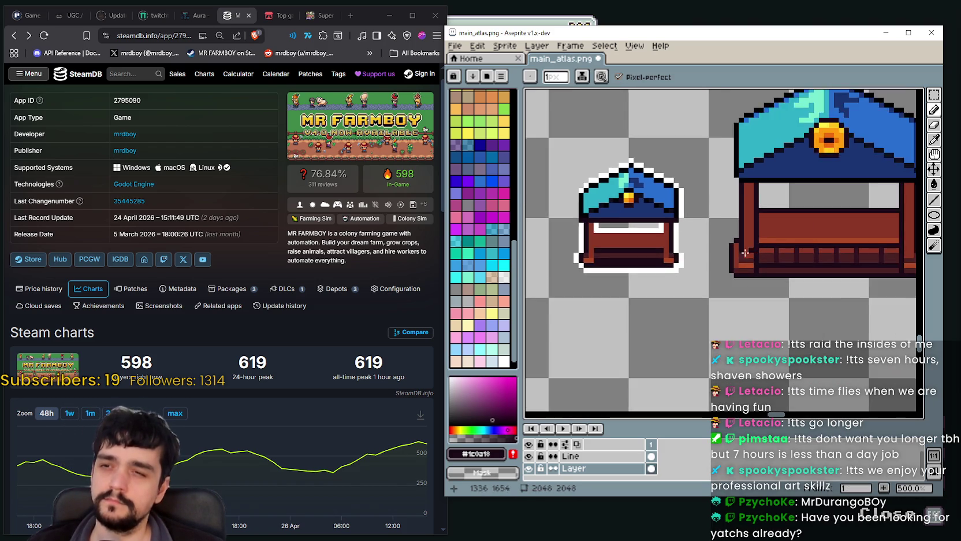
{"action": "scroll", "coordinate": [647, 232], "scroll_direction": "down", "scroll_amount": 2}
{"action": "scroll", "coordinate": [672, 235], "scroll_direction": "up", "scroll_amount": 3}
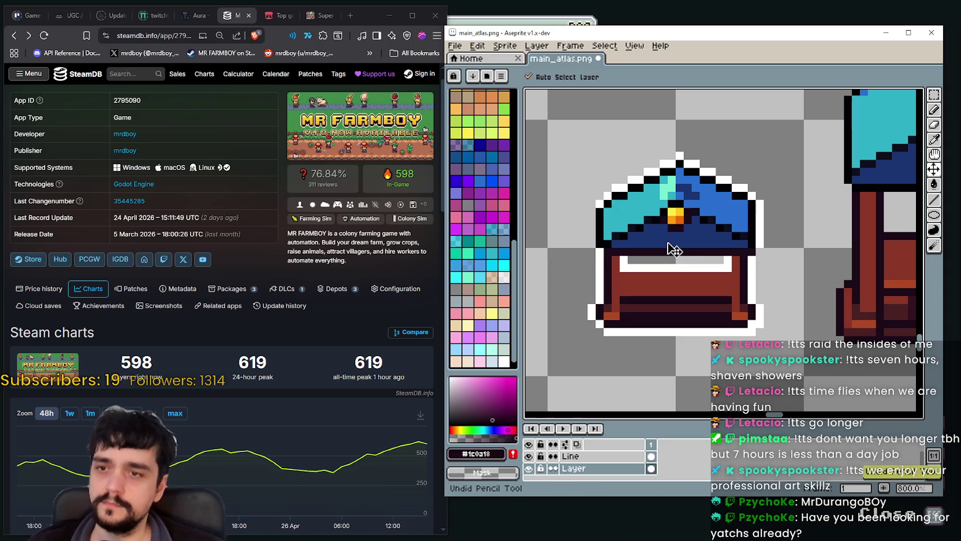
{"action": "scroll", "coordinate": [722, 289], "scroll_direction": "down", "scroll_amount": 1}
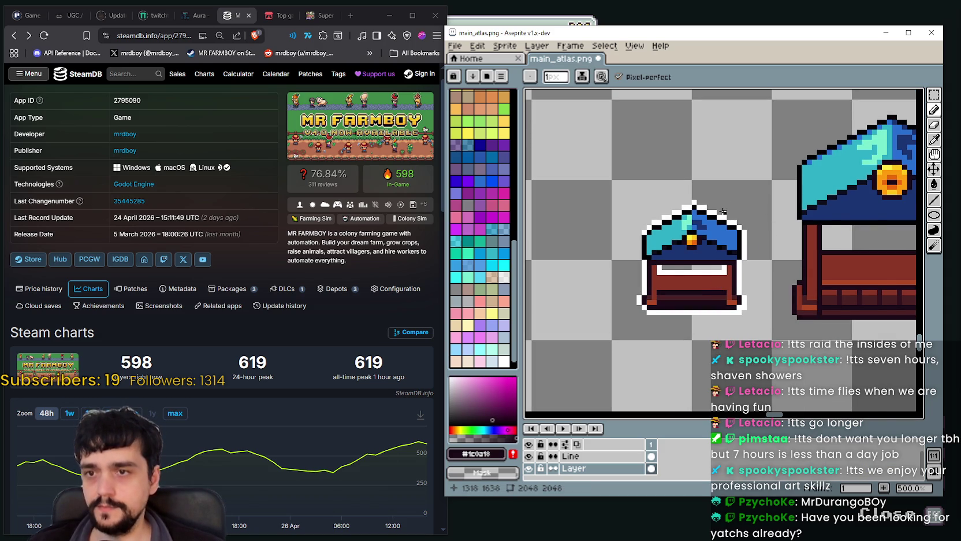
{"action": "scroll", "coordinate": [716, 199], "scroll_direction": "up", "scroll_amount": 1}
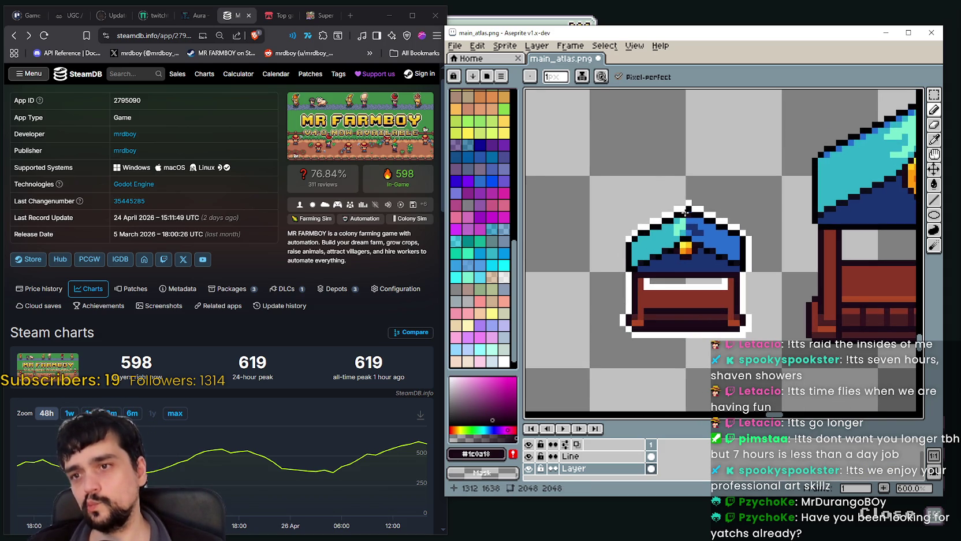
{"action": "scroll", "coordinate": [687, 211], "scroll_direction": "up", "scroll_amount": 1}
{"action": "left_click", "coordinate": [935, 97]}
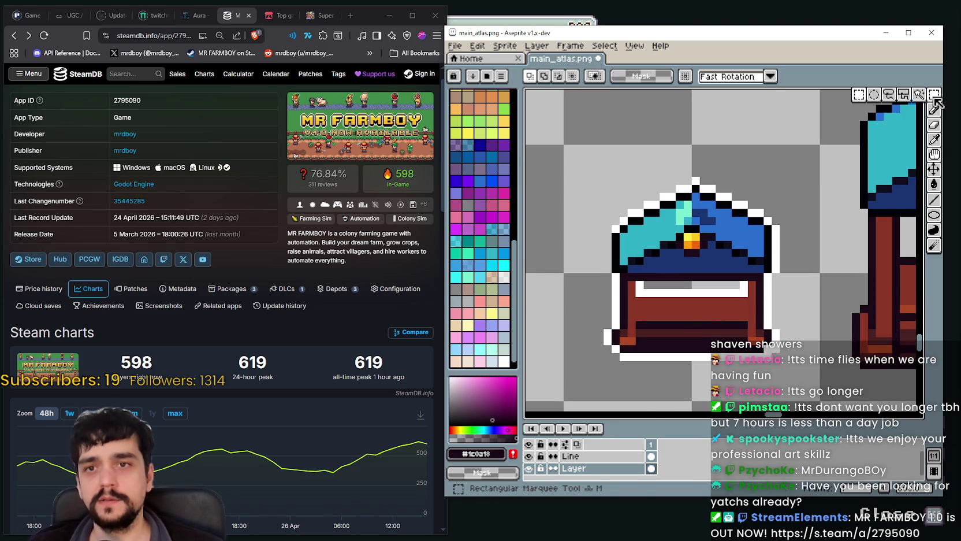
{"action": "scroll", "coordinate": [644, 239], "scroll_direction": "up", "scroll_amount": 1}
{"action": "scroll", "coordinate": [644, 239], "scroll_direction": "up", "scroll_amount": 1}
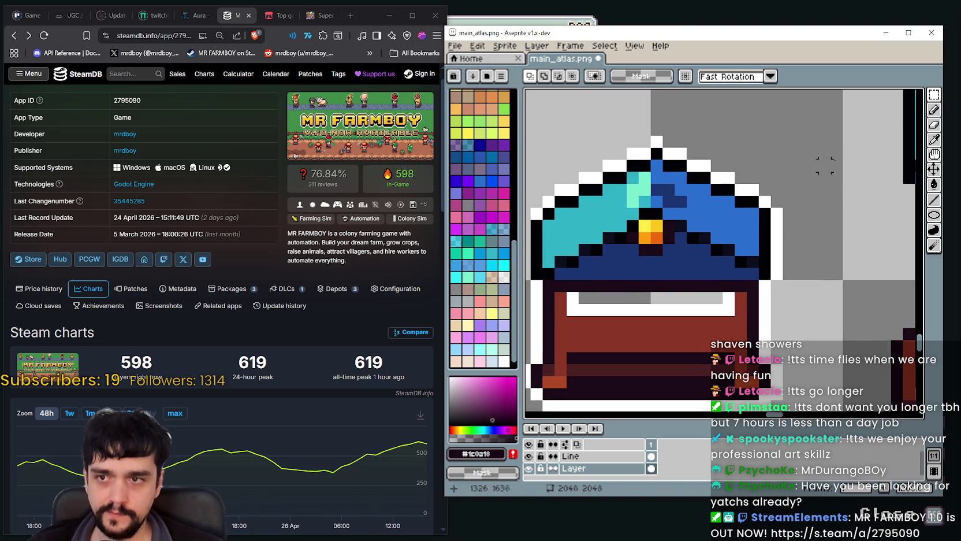
{"action": "left_click", "coordinate": [936, 137]}
{"action": "left_click", "coordinate": [657, 247]}
Step: Pencil a navy pixel beside the hat's yellow gem
{"action": "key", "text": "b"}
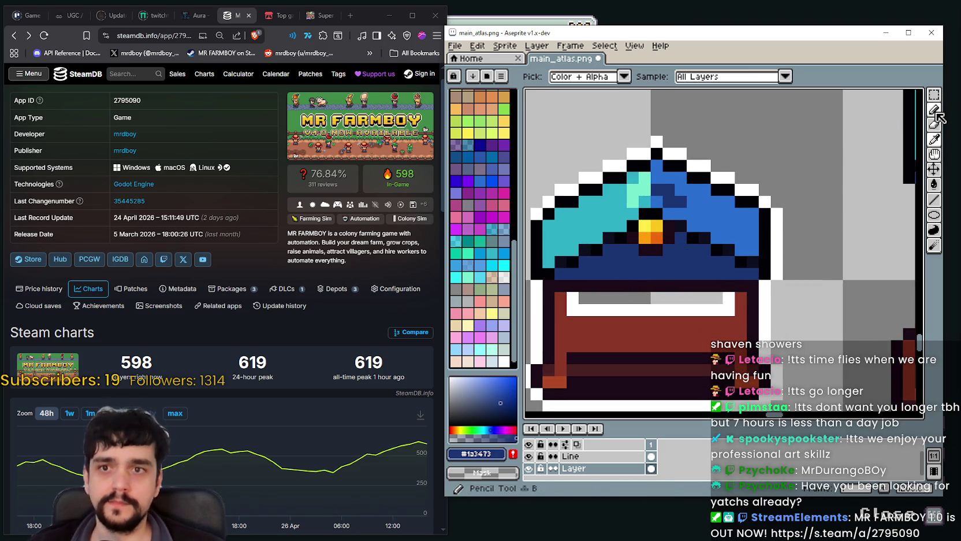
{"action": "left_click", "coordinate": [657, 247]}
{"action": "scroll", "coordinate": [658, 248], "scroll_direction": "down", "scroll_amount": 1}
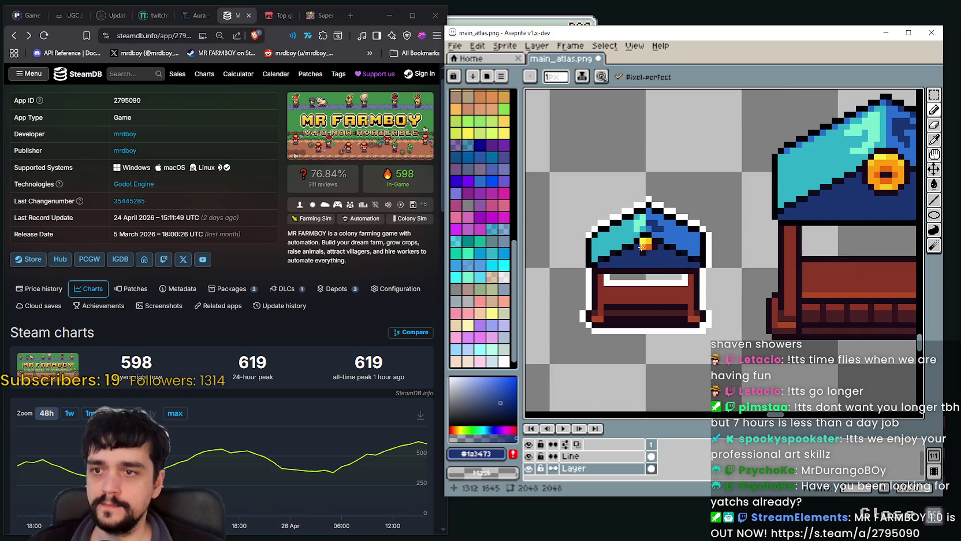
{"action": "scroll", "coordinate": [657, 254], "scroll_direction": "up", "scroll_amount": 1}
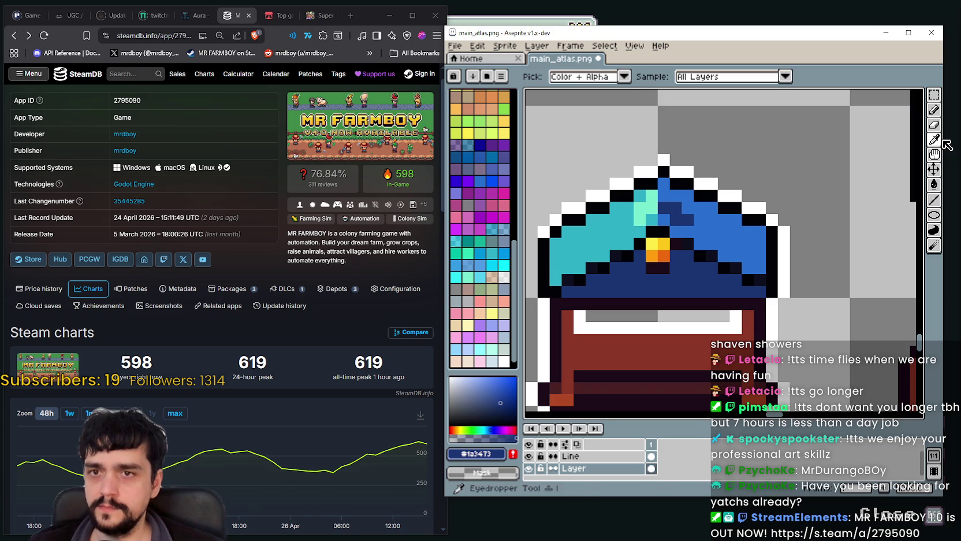
Step: Sample near-black #020206, paint another dark hat pixel, then eyedrop navy #1a3473
{"action": "left_click", "coordinate": [642, 243], "text": "alt"}
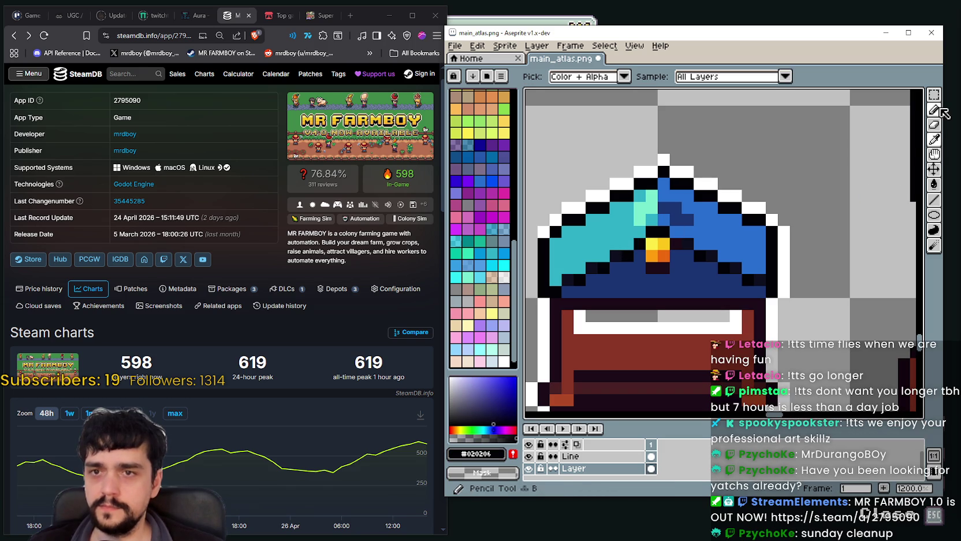
{"action": "left_click", "coordinate": [627, 243]}
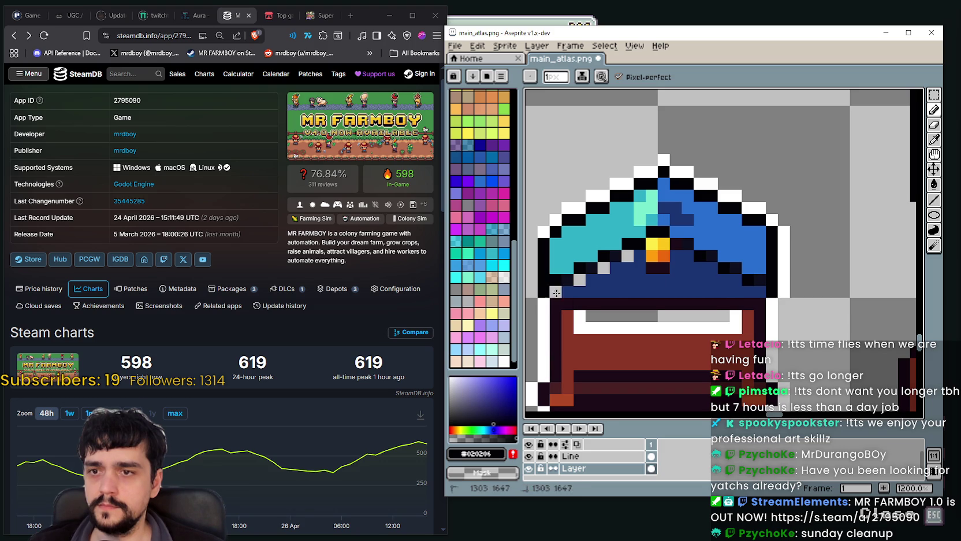
{"action": "left_click", "coordinate": [935, 139]}
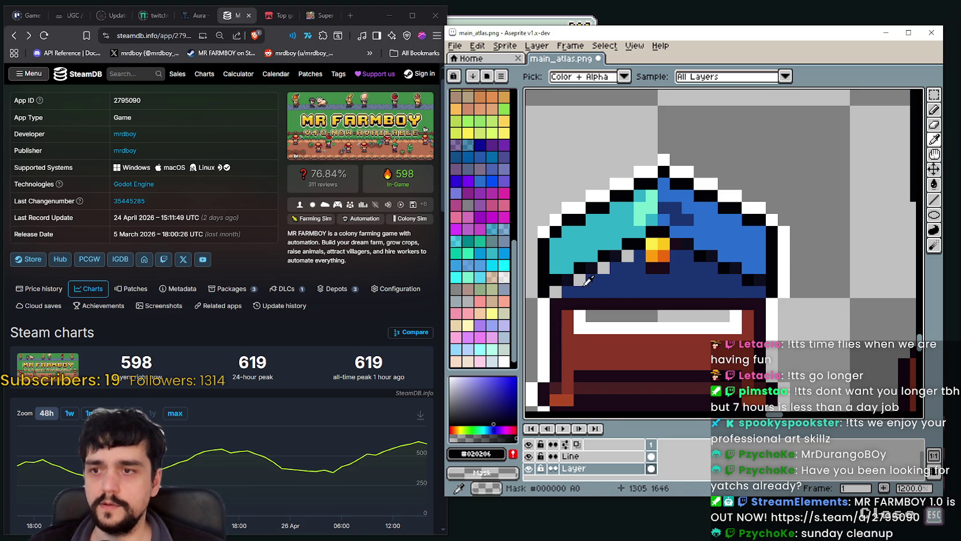
{"action": "left_click", "coordinate": [574, 292]}
Step: Paint over the two stray grey hat pixels in navy
{"action": "key", "text": "b"}
{"action": "left_click", "coordinate": [580, 280]}
{"action": "left_click", "coordinate": [602, 268]}
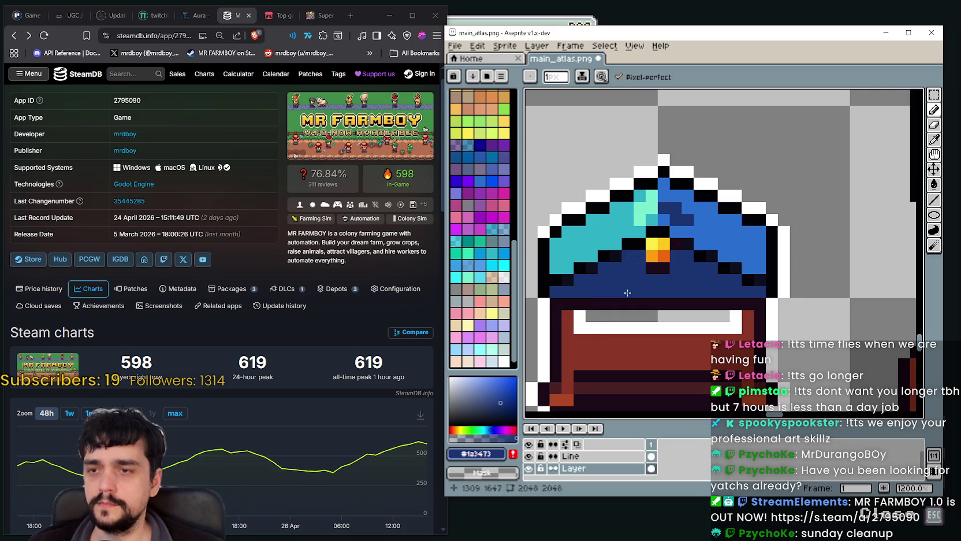
{"action": "scroll", "coordinate": [627, 293], "scroll_direction": "down", "scroll_amount": 3}
{"action": "scroll", "coordinate": [768, 283], "scroll_direction": "up", "scroll_amount": 4}
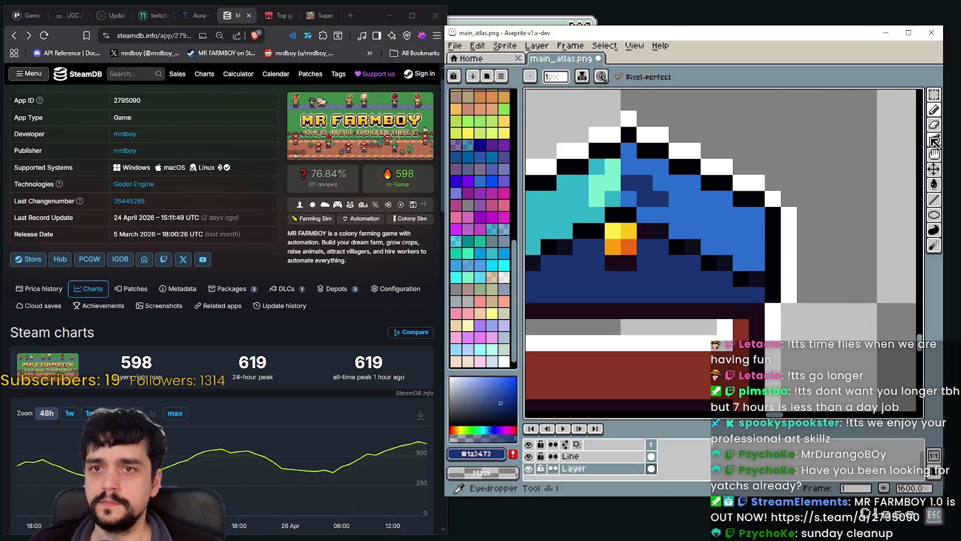
Step: Sample the stall's dark outline colour and return to the Pencil
{"action": "left_click", "coordinate": [934, 140]}
{"action": "scroll", "coordinate": [638, 231], "scroll_direction": "down", "scroll_amount": 4}
{"action": "scroll", "coordinate": [639, 231], "scroll_direction": "up", "scroll_amount": 3}
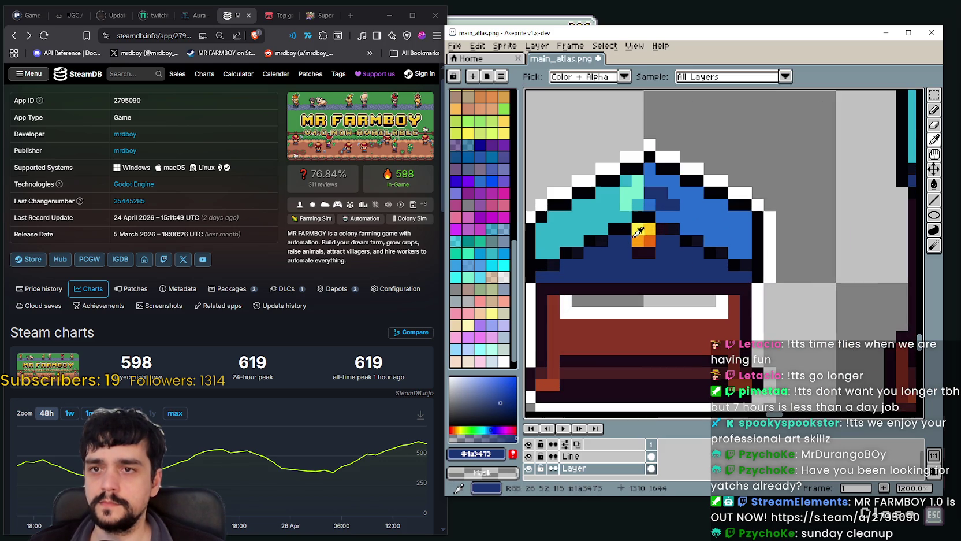
{"action": "left_click", "coordinate": [666, 242]}
{"action": "key", "text": "b"}
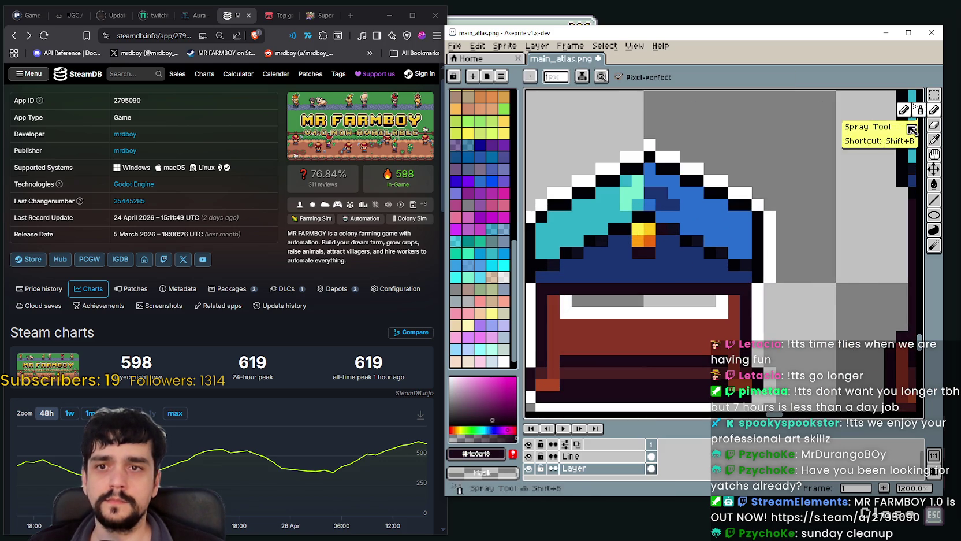
Step: Recolour the hat's cyan edge pixel with blue #286cd0, then sample the hat's cyan
{"action": "scroll", "coordinate": [642, 270], "scroll_direction": "down", "scroll_amount": 4}
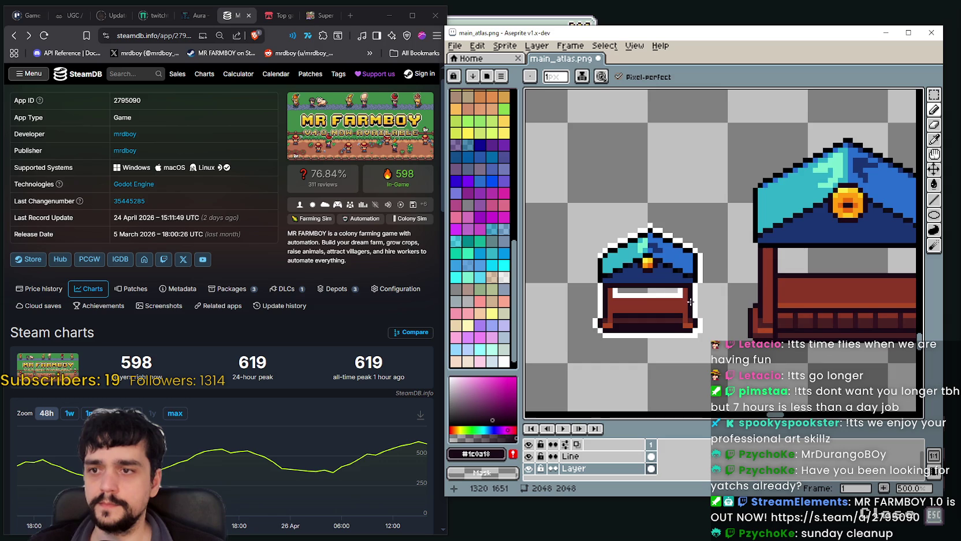
{"action": "scroll", "coordinate": [666, 283], "scroll_direction": "down", "scroll_amount": 1}
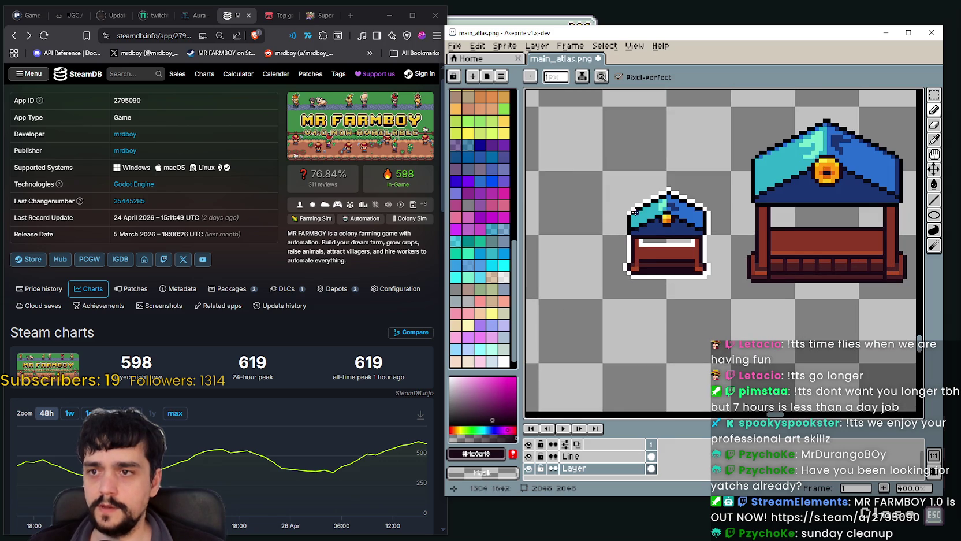
{"action": "scroll", "coordinate": [638, 227], "scroll_direction": "up", "scroll_amount": 3}
{"action": "scroll", "coordinate": [638, 227], "scroll_direction": "up", "scroll_amount": 2}
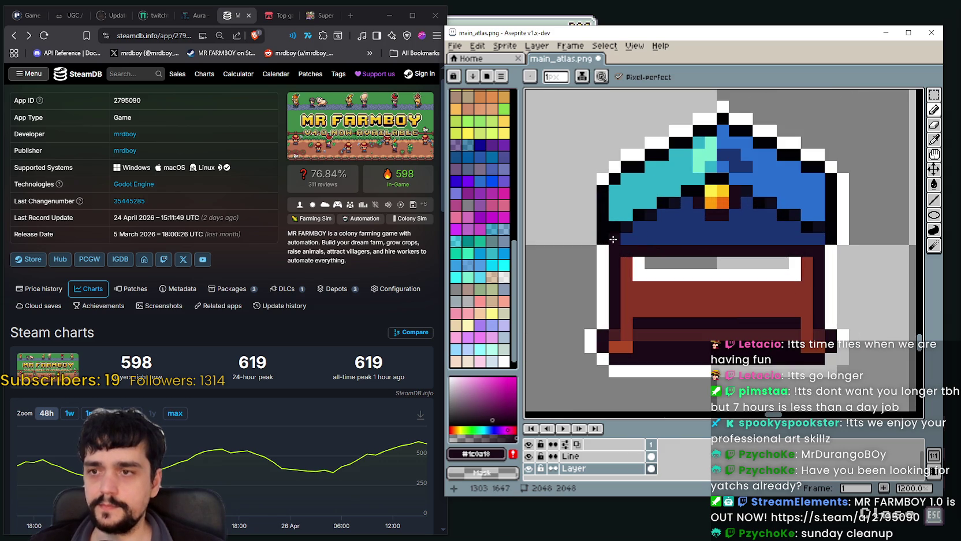
{"action": "scroll", "coordinate": [613, 224], "scroll_direction": "down", "scroll_amount": 4}
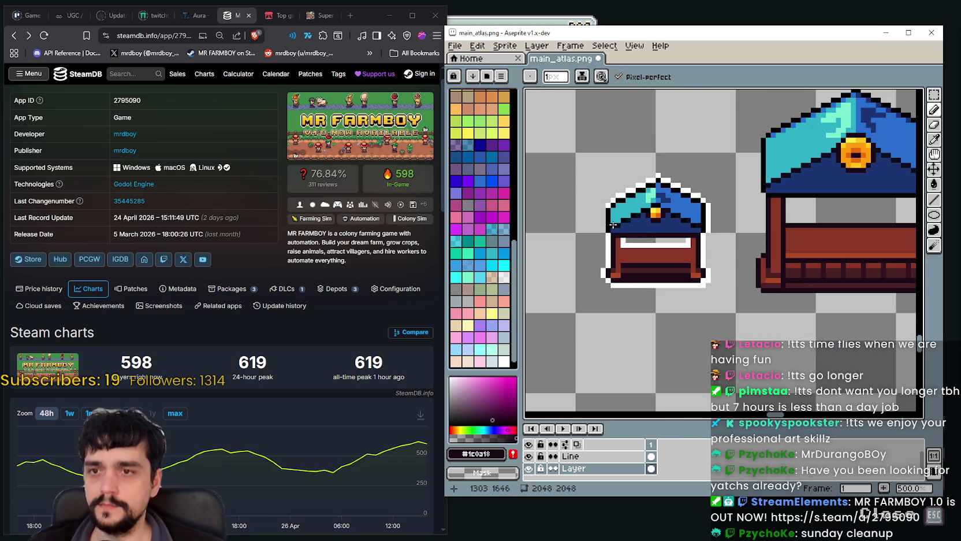
{"action": "scroll", "coordinate": [613, 224], "scroll_direction": "up", "scroll_amount": 1}
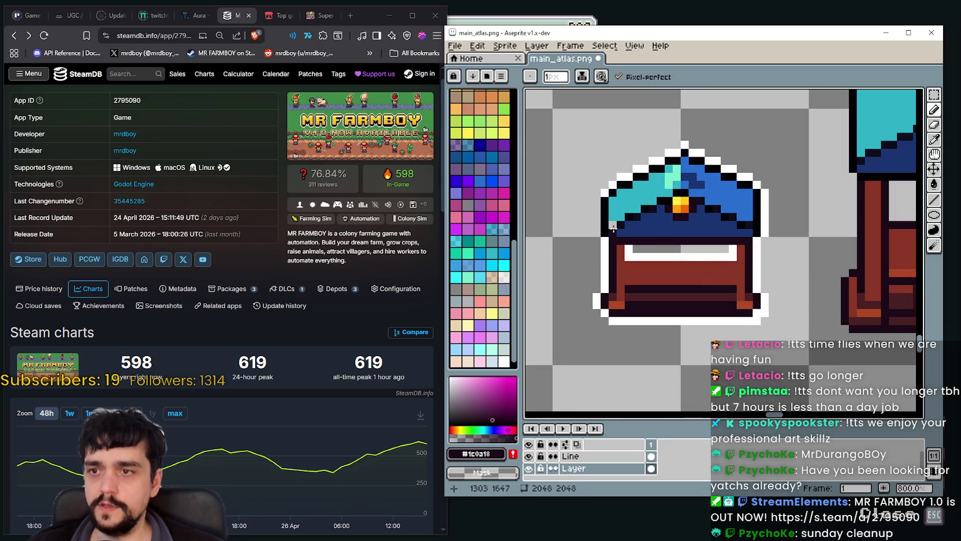
{"action": "scroll", "coordinate": [652, 242], "scroll_direction": "up", "scroll_amount": 2}
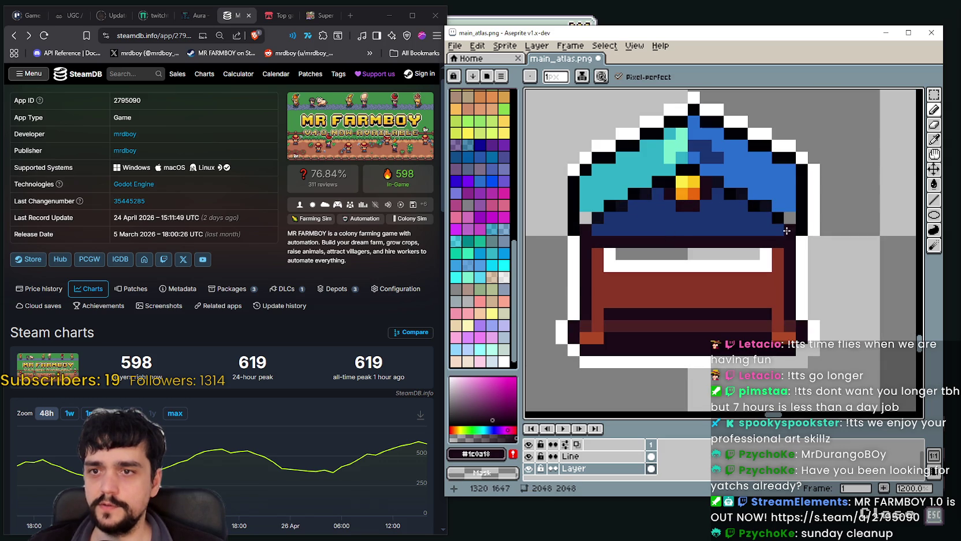
{"action": "left_click", "coordinate": [774, 185], "text": "alt"}
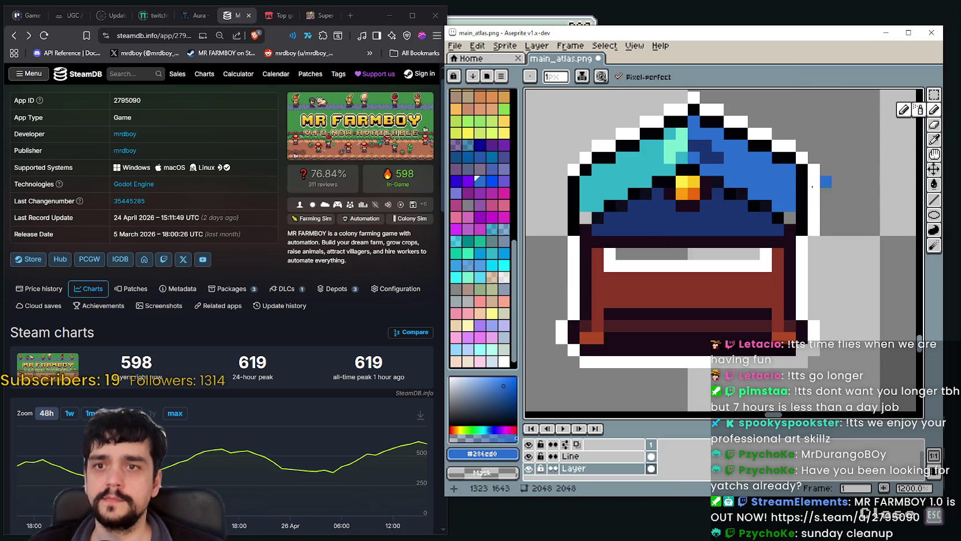
{"action": "left_click", "coordinate": [592, 205]}
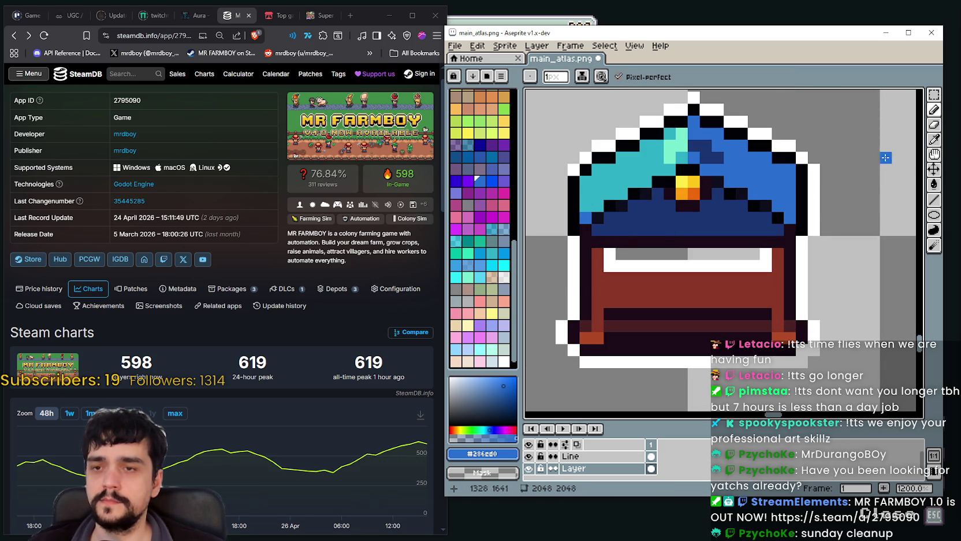
{"action": "left_click", "coordinate": [622, 195], "text": "alt"}
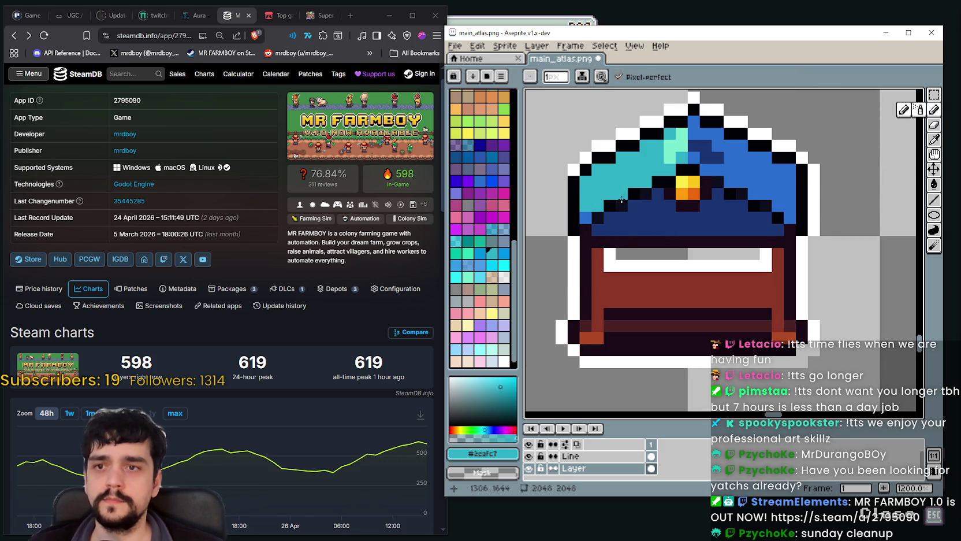
{"action": "scroll", "coordinate": [618, 240], "scroll_direction": "down", "scroll_amount": 5}
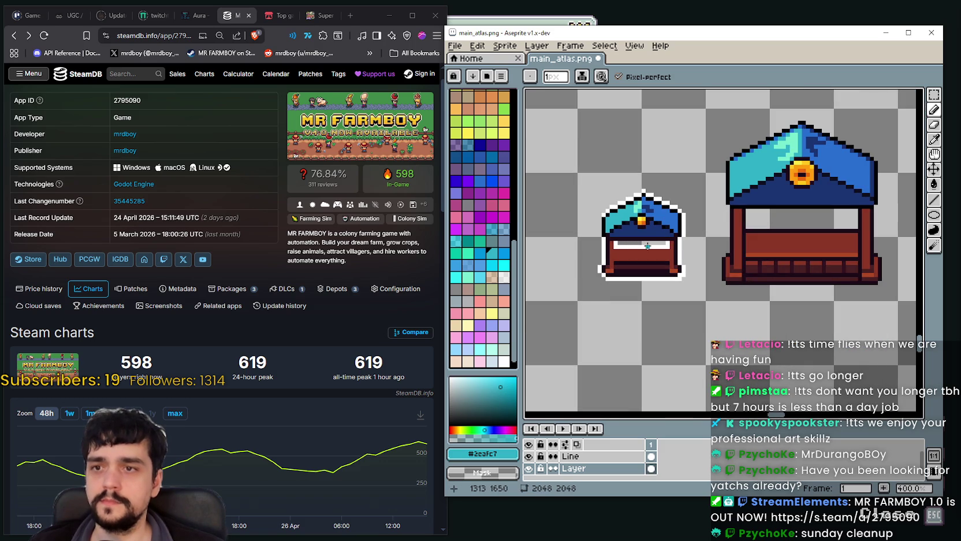
{"action": "scroll", "coordinate": [618, 196], "scroll_direction": "down", "scroll_amount": 2}
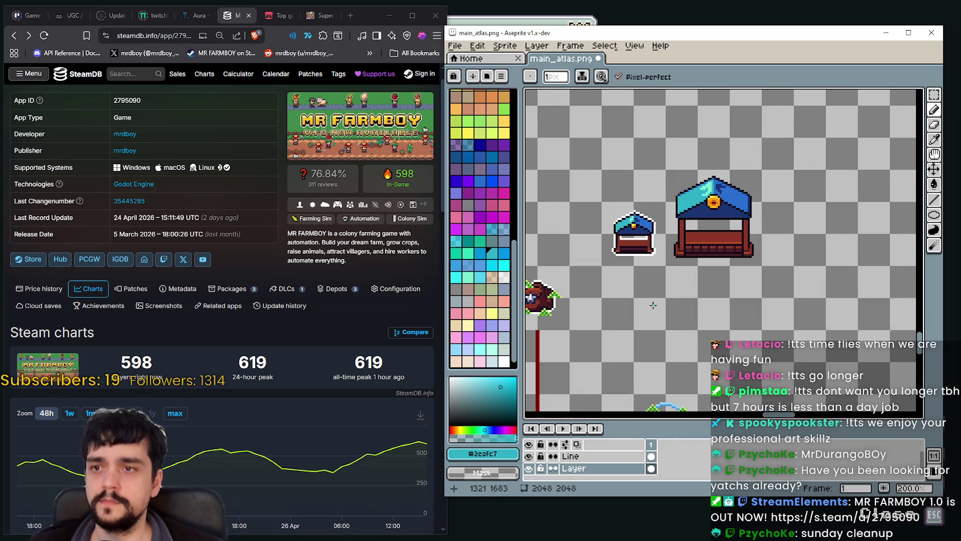
Step: Save main_atlas.png
{"action": "scroll", "coordinate": [603, 228], "scroll_direction": "up", "scroll_amount": 1}
{"action": "key", "text": "ctrl+s"}
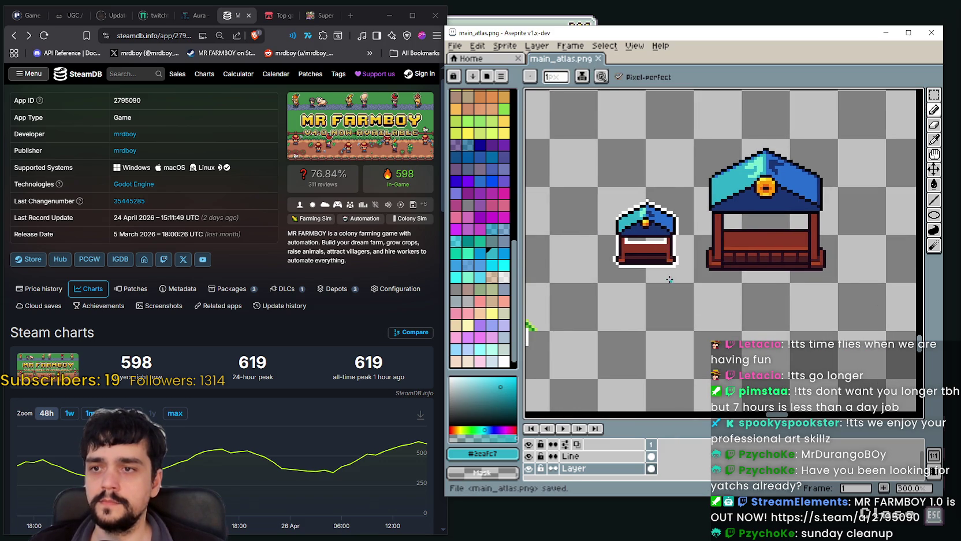
{"action": "scroll", "coordinate": [659, 267], "scroll_direction": "down", "scroll_amount": 3}
{"action": "scroll", "coordinate": [659, 267], "scroll_direction": "up", "scroll_amount": 4}
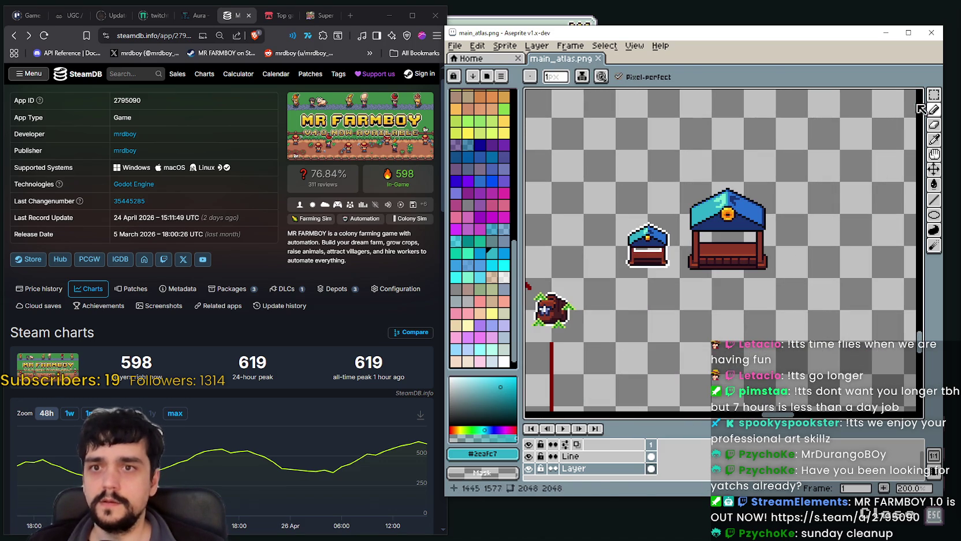
Step: Select the 32x32 small stall and move it further left, away from the large stall
{"action": "key", "text": "m"}
{"action": "left_click_drag", "start_coordinate": [641, 254], "coordinate": [692, 234]}
{"action": "left_click_drag", "start_coordinate": [663, 190], "coordinate": [732, 260]}
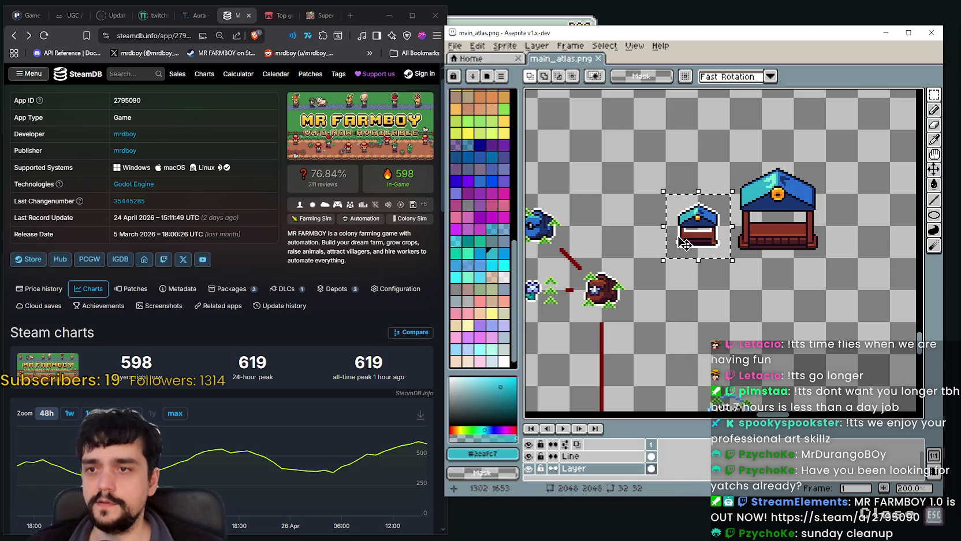
{"action": "scroll", "coordinate": [694, 248], "scroll_direction": "down", "scroll_amount": 2}
{"action": "scroll", "coordinate": [771, 238], "scroll_direction": "up", "scroll_amount": 2}
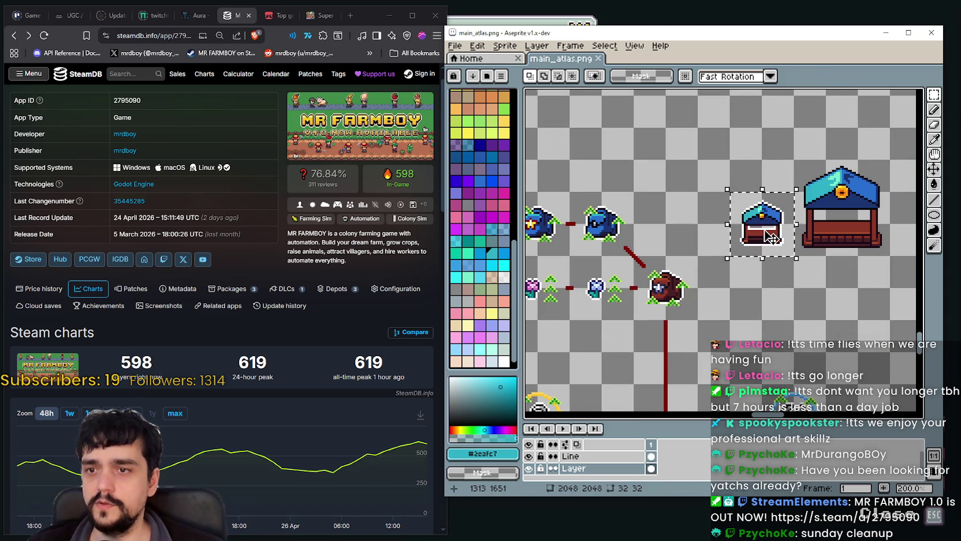
{"action": "left_click_drag", "start_coordinate": [771, 237], "coordinate": [738, 237]}
{"action": "scroll", "coordinate": [758, 268], "scroll_direction": "down", "scroll_amount": 2}
{"action": "key", "text": "Return"}
Step: Select the large stall sprite, then clear the selection
{"action": "left_click_drag", "start_coordinate": [691, 282], "coordinate": [740, 237]}
{"action": "key", "text": "ctrl+d"}
{"action": "scroll", "coordinate": [655, 254], "scroll_direction": "up", "scroll_amount": 3}
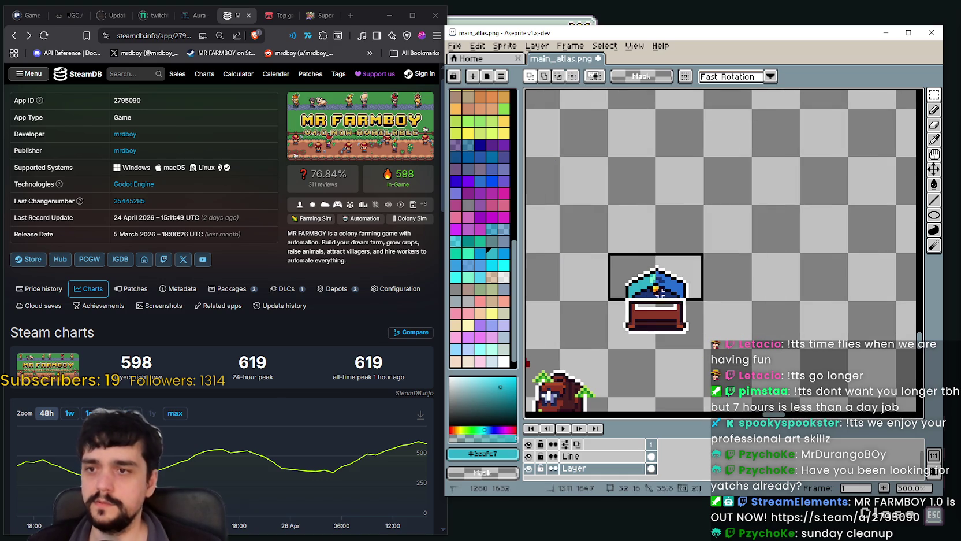
{"action": "scroll", "coordinate": [654, 296], "scroll_direction": "up", "scroll_amount": 1}
{"action": "scroll", "coordinate": [647, 286], "scroll_direction": "up", "scroll_amount": 1}
{"action": "scroll", "coordinate": [635, 268], "scroll_direction": "up", "scroll_amount": 1}
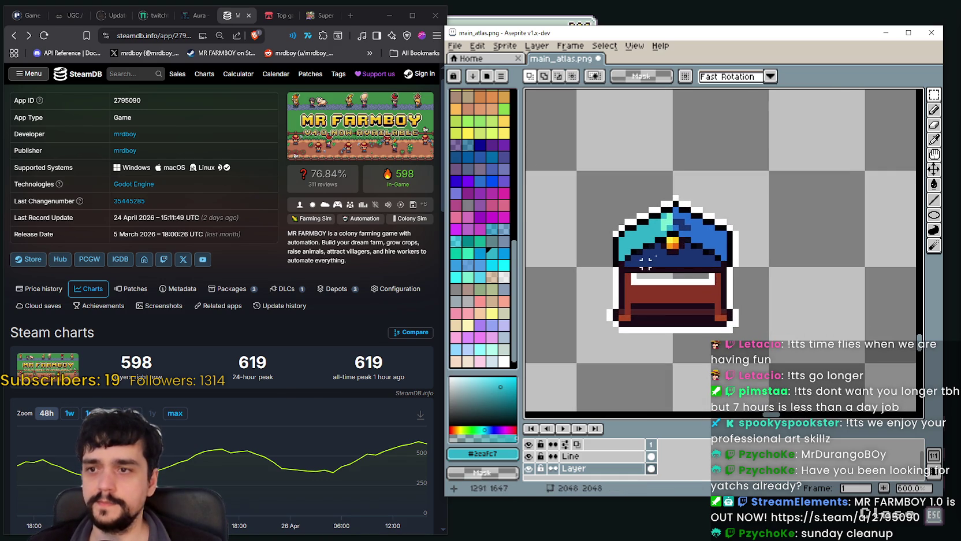
Step: Sample white and touch up the chest's left outline with the Pencil
{"action": "left_click", "coordinate": [934, 139]}
{"action": "left_click", "coordinate": [623, 231]}
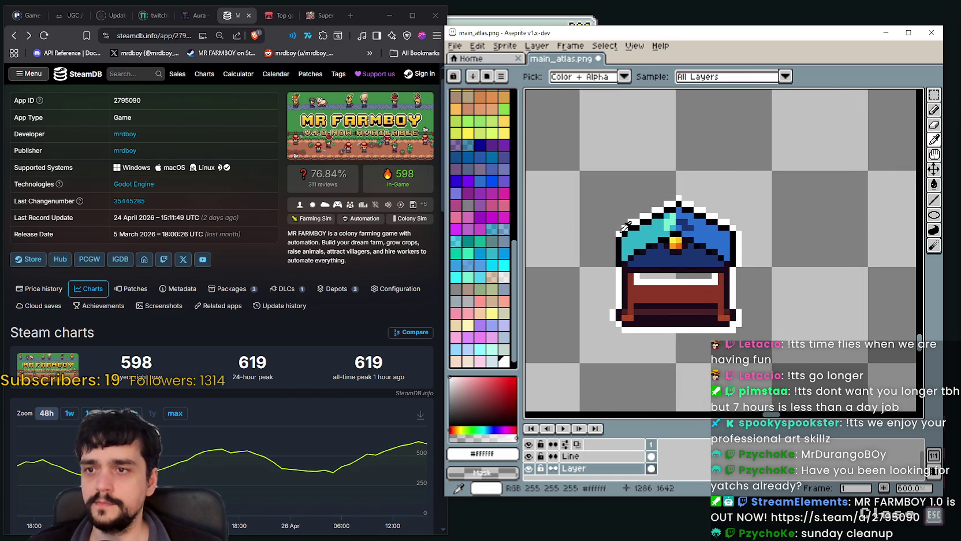
{"action": "key", "text": "b"}
{"action": "scroll", "coordinate": [607, 252], "scroll_direction": "up", "scroll_amount": 1}
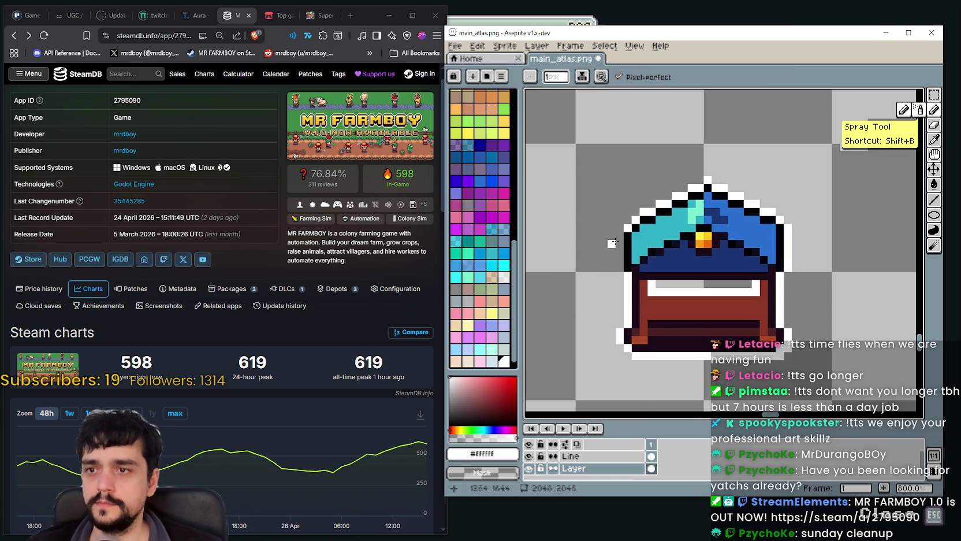
{"action": "left_click_drag", "start_coordinate": [619, 243], "coordinate": [619, 252]}
{"action": "scroll", "coordinate": [710, 185], "scroll_direction": "up", "scroll_amount": 3}
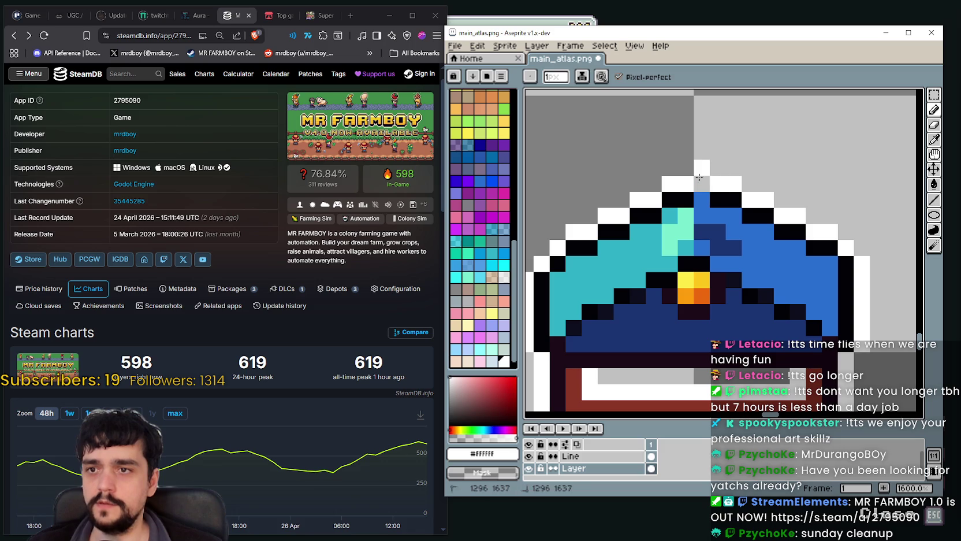
{"action": "scroll", "coordinate": [735, 183], "scroll_direction": "down", "scroll_amount": 5}
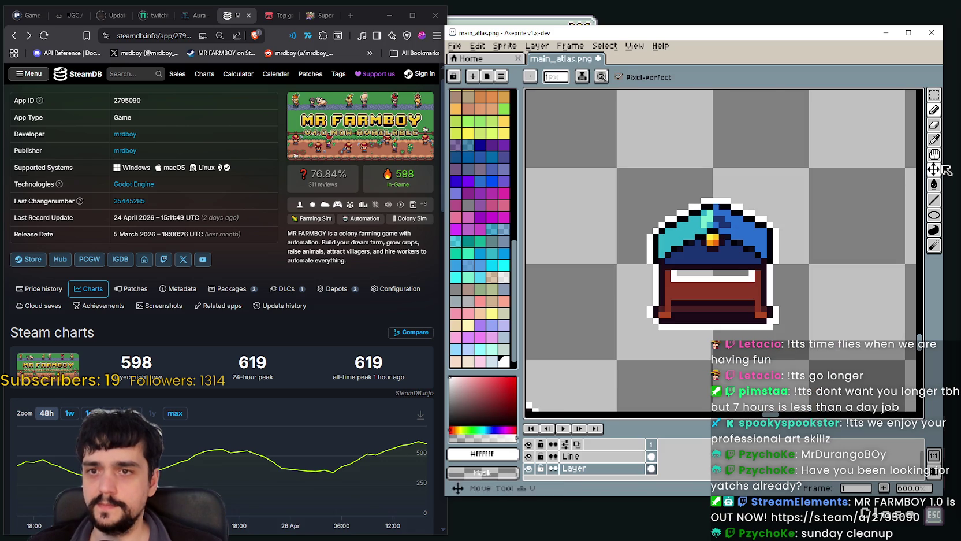
Step: Eyedrop the near-black outline colour #020206 as the drawing colour
{"action": "left_click", "coordinate": [934, 139]}
{"action": "scroll", "coordinate": [770, 215], "scroll_direction": "up", "scroll_amount": 4}
{"action": "left_click", "coordinate": [770, 215]}
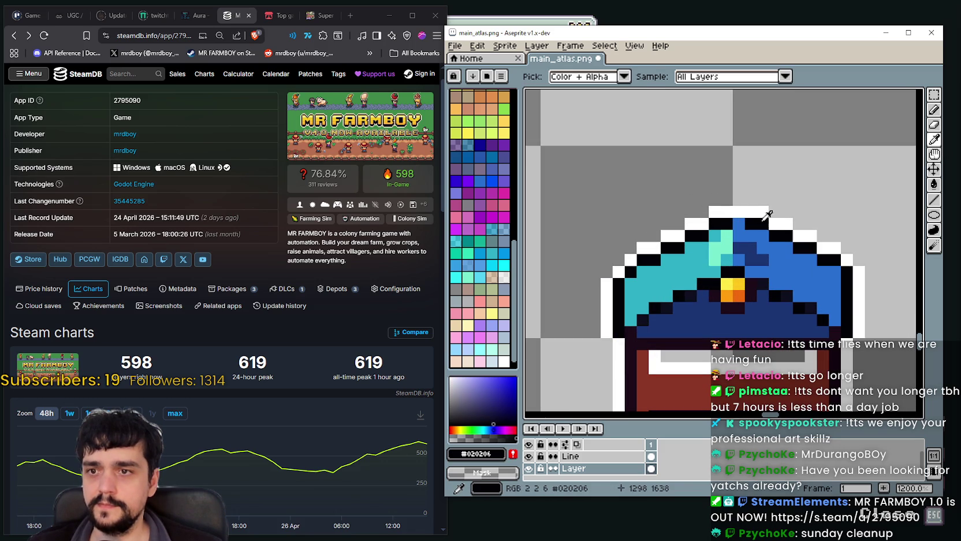
{"action": "left_click", "coordinate": [934, 109]}
Step: Save main_atlas.png and return to the Pencil
{"action": "scroll", "coordinate": [703, 297], "scroll_direction": "down", "scroll_amount": 2}
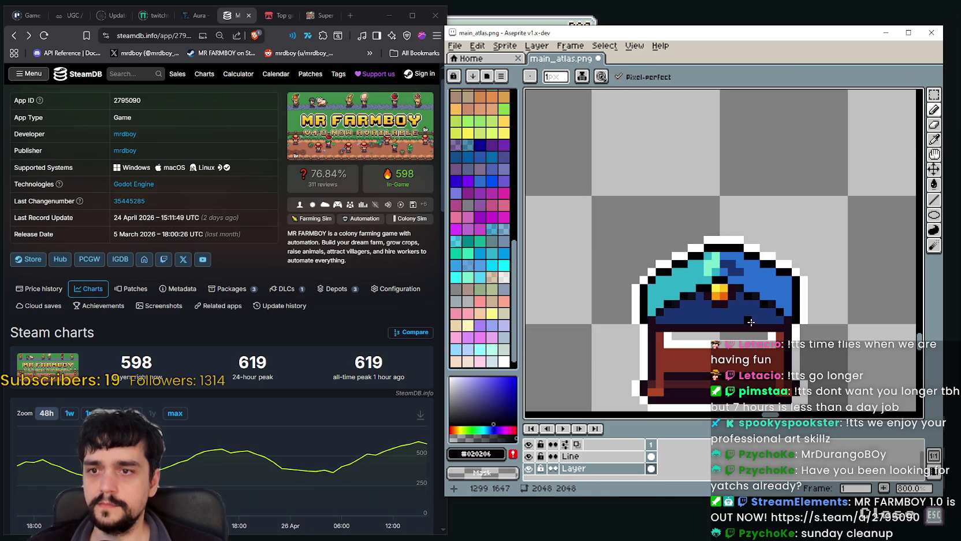
{"action": "scroll", "coordinate": [752, 320], "scroll_direction": "down", "scroll_amount": 2}
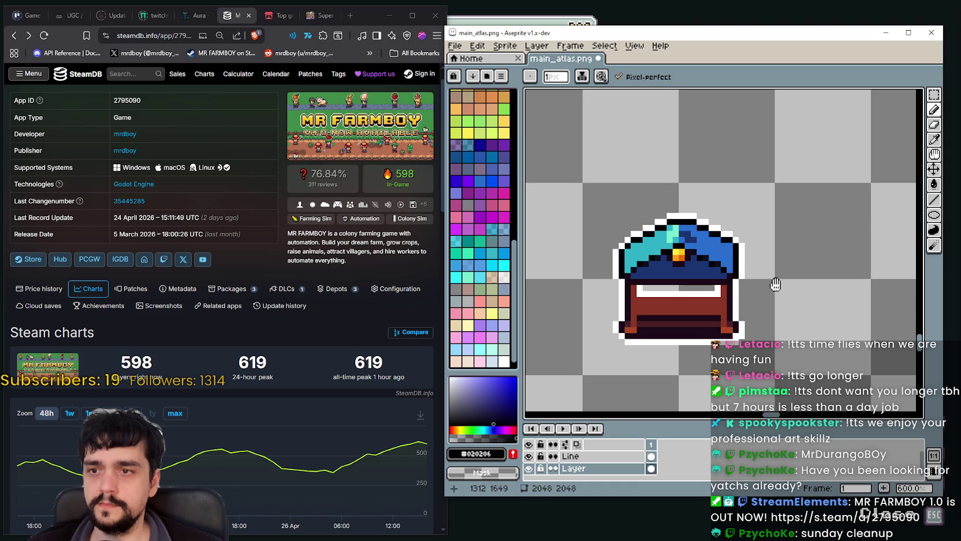
{"action": "scroll", "coordinate": [753, 270], "scroll_direction": "down", "scroll_amount": 2}
{"action": "key", "text": "ctrl+s"}
{"action": "scroll", "coordinate": [758, 288], "scroll_direction": "down", "scroll_amount": 2}
{"action": "key", "text": "b"}
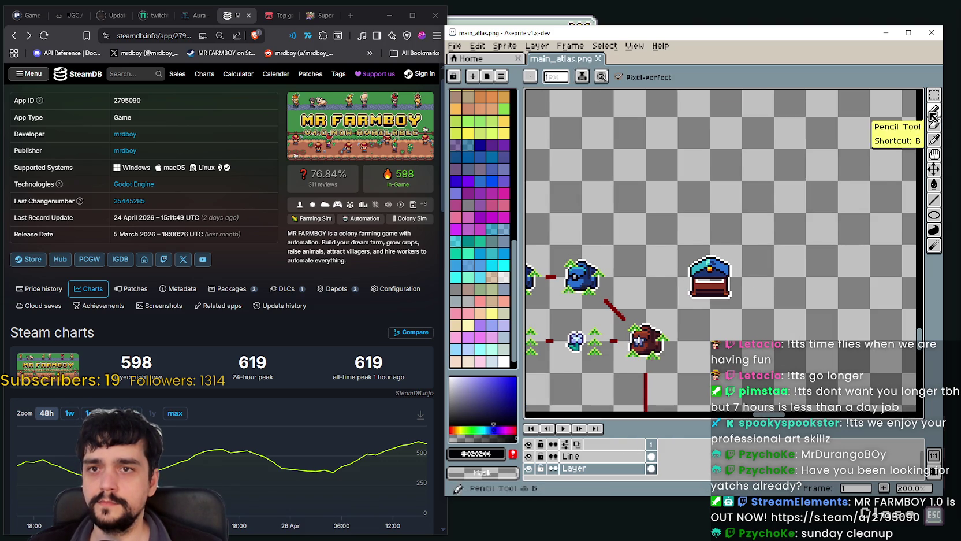
Step: Select the blue chest and drop a copy of it directly above
{"action": "left_click", "coordinate": [934, 110]}
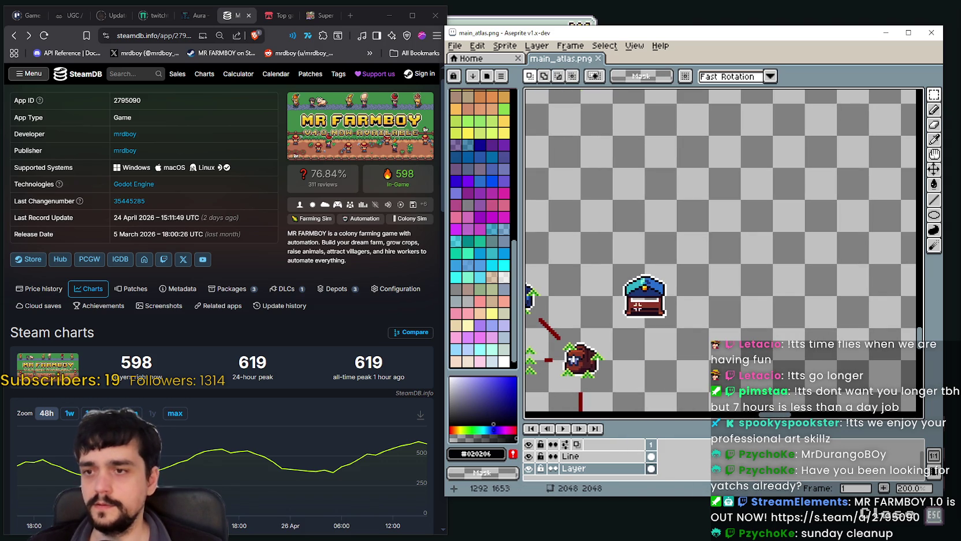
{"action": "left_click_drag", "start_coordinate": [614, 327], "coordinate": [676, 265]}
{"action": "mouse_move", "coordinate": [636, 300]}
{"action": "left_mouse_down"}
{"action": "mouse_move", "coordinate": [626, 237]}
{"action": "mouse_move", "coordinate": [692, 311]}
{"action": "mouse_move", "coordinate": [710, 243]}
{"action": "left_mouse_up"}
{"action": "scroll", "coordinate": [710, 242], "scroll_direction": "down", "scroll_amount": 1}
{"action": "scroll", "coordinate": [705, 237], "scroll_direction": "down", "scroll_amount": 1}
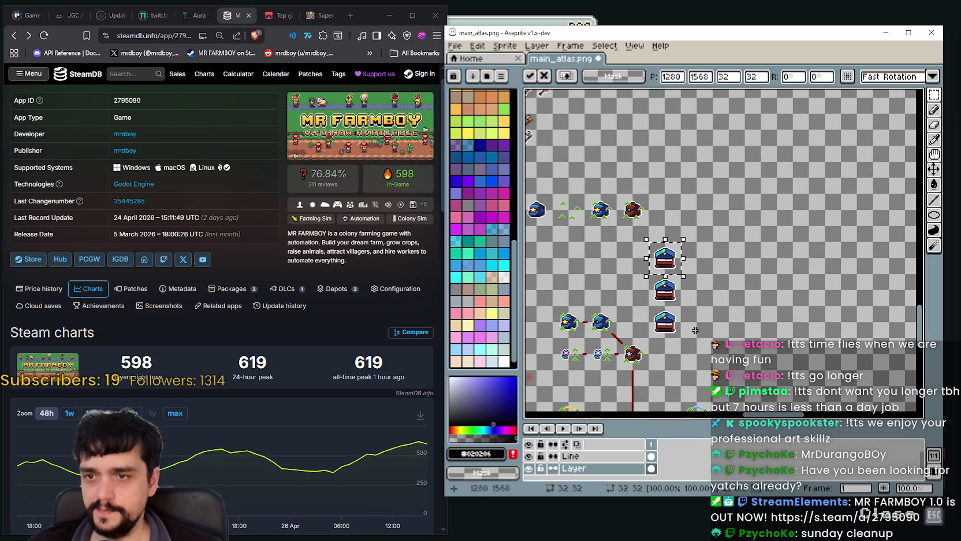
{"action": "key", "text": "ctrl+d"}
Step: Zoom out to inspect the market stalls and stacked chests
{"action": "scroll", "coordinate": [683, 210], "scroll_direction": "down", "scroll_amount": 2}
{"action": "scroll", "coordinate": [684, 211], "scroll_direction": "up", "scroll_amount": 1}
{"action": "scroll", "coordinate": [665, 231], "scroll_direction": "up", "scroll_amount": 1}
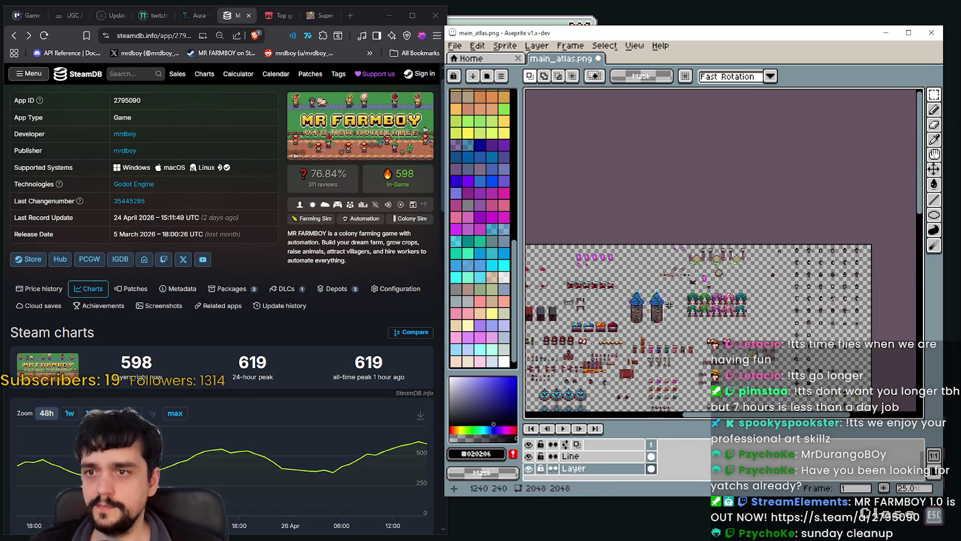
{"action": "scroll", "coordinate": [639, 253], "scroll_direction": "up", "scroll_amount": 2}
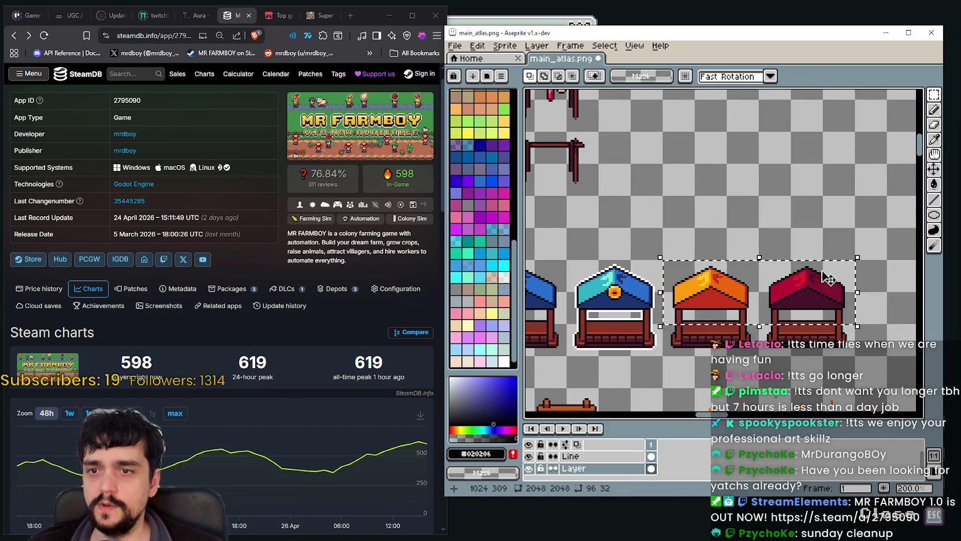
{"action": "scroll", "coordinate": [676, 260], "scroll_direction": "down", "scroll_amount": 4}
{"action": "scroll", "coordinate": [673, 245], "scroll_direction": "up", "scroll_amount": 2}
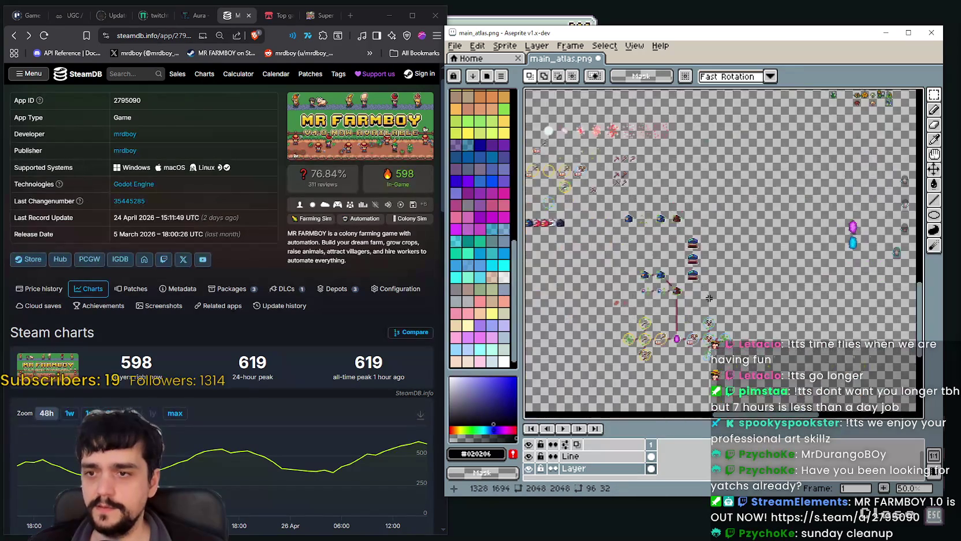
{"action": "scroll", "coordinate": [678, 245], "scroll_direction": "up", "scroll_amount": 2}
Step: Paste the orange and red stalls, select the lower chest copy, and sample the stall red #c6361b
{"action": "key", "text": "ctrl+v"}
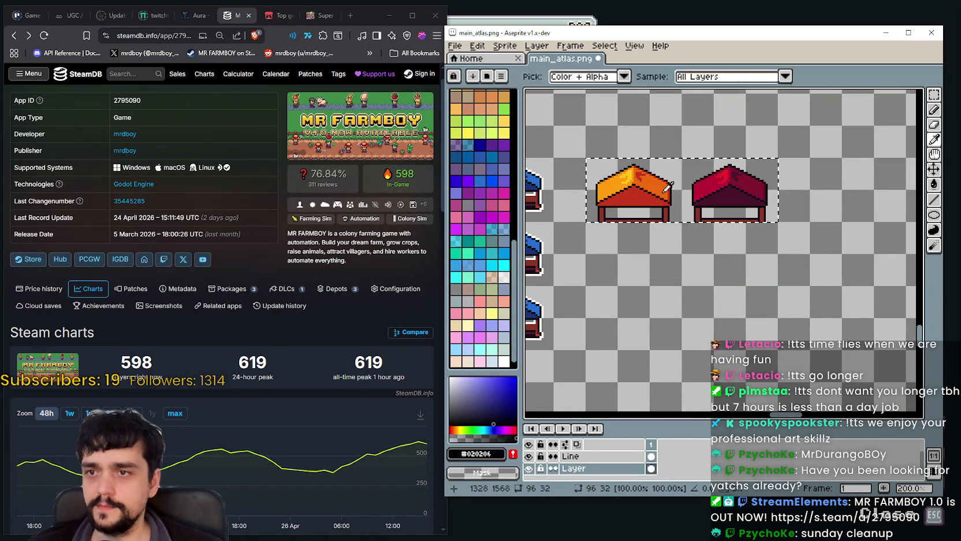
{"action": "scroll", "coordinate": [678, 295], "scroll_direction": "up", "scroll_amount": 1}
{"action": "left_click_drag", "start_coordinate": [558, 248], "coordinate": [659, 349]}
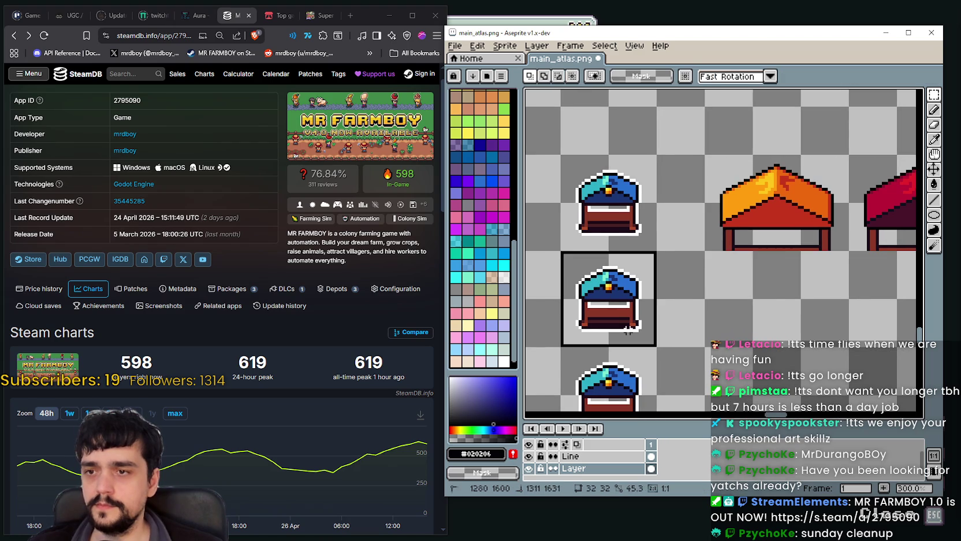
{"action": "left_click", "coordinate": [935, 140]}
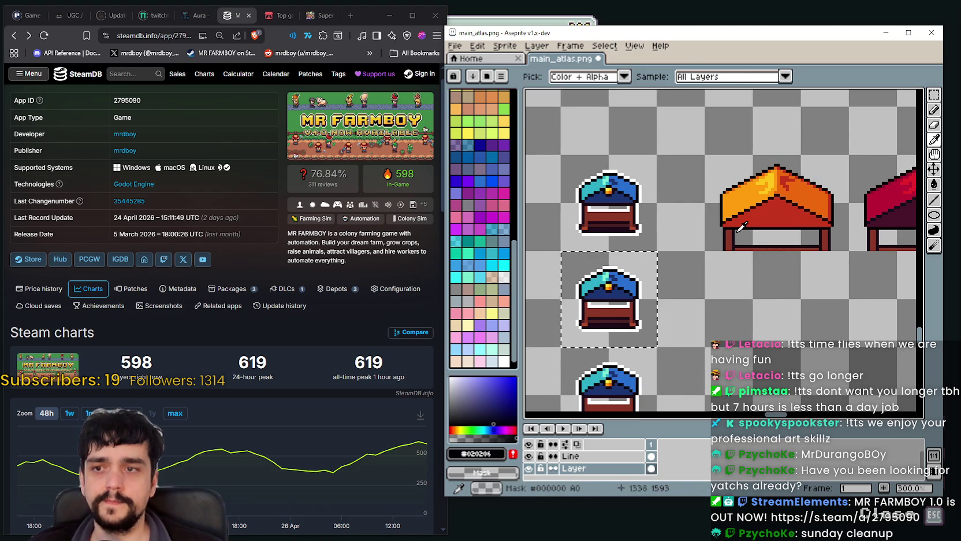
{"action": "scroll", "coordinate": [756, 208], "scroll_direction": "up", "scroll_amount": 1}
{"action": "scroll", "coordinate": [757, 208], "scroll_direction": "down", "scroll_amount": 1}
{"action": "left_click", "coordinate": [757, 208]}
Step: Paint Bucket the chest hat's blue areas red, orange #ff9d0e and dark orange #ce6a0e
{"action": "scroll", "coordinate": [534, 283], "scroll_direction": "up", "scroll_amount": 1}
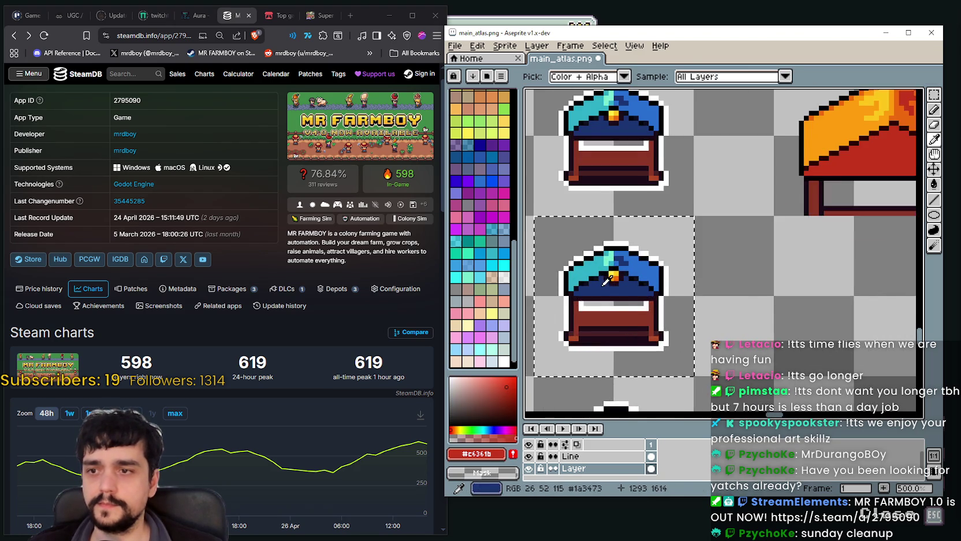
{"action": "scroll", "coordinate": [520, 335], "scroll_direction": "up", "scroll_amount": 1}
{"action": "left_click", "coordinate": [934, 183]}
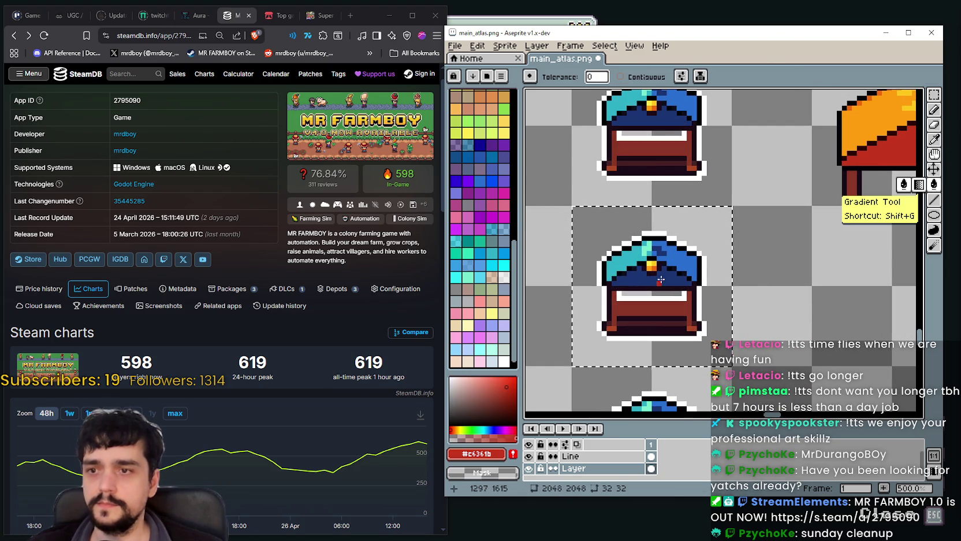
{"action": "left_click", "coordinate": [663, 277]}
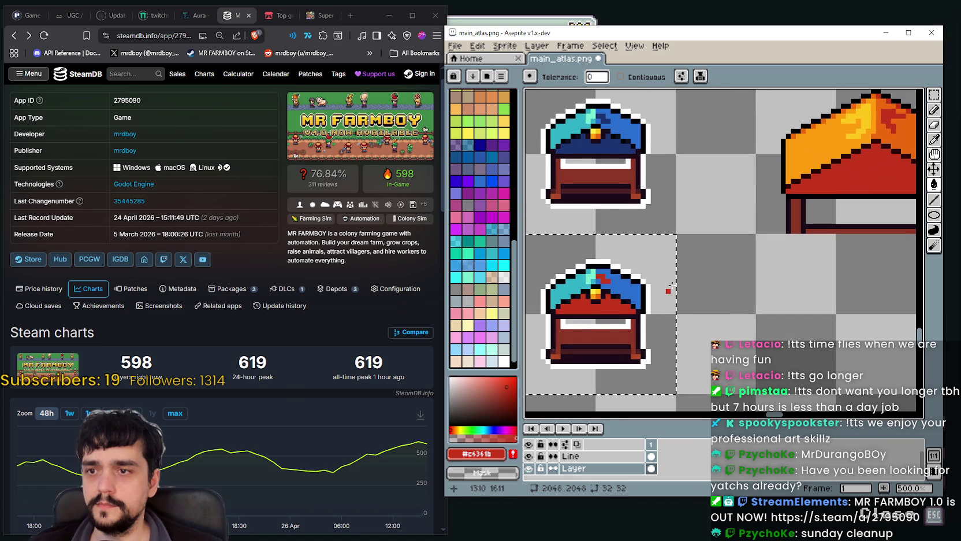
{"action": "left_click", "coordinate": [855, 156], "text": "alt"}
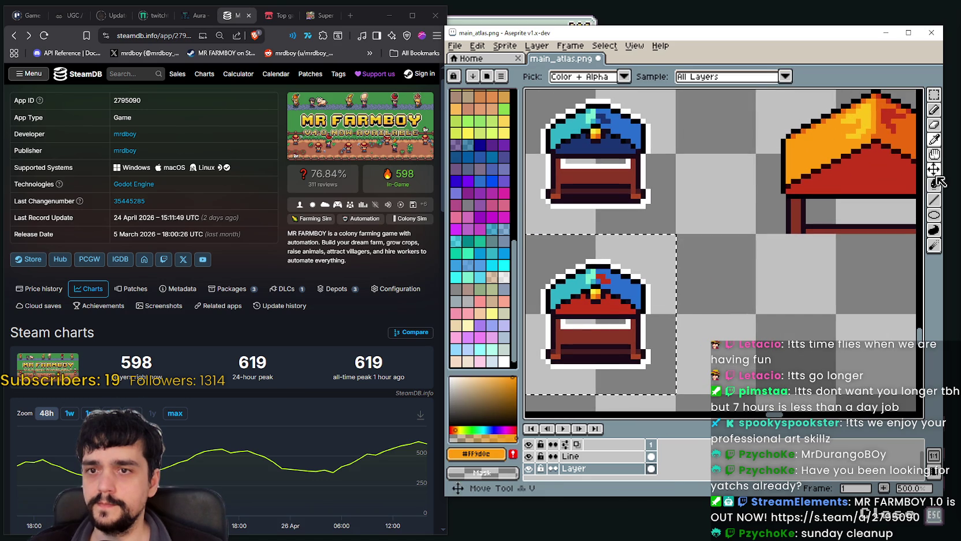
{"action": "left_click", "coordinate": [833, 211]}
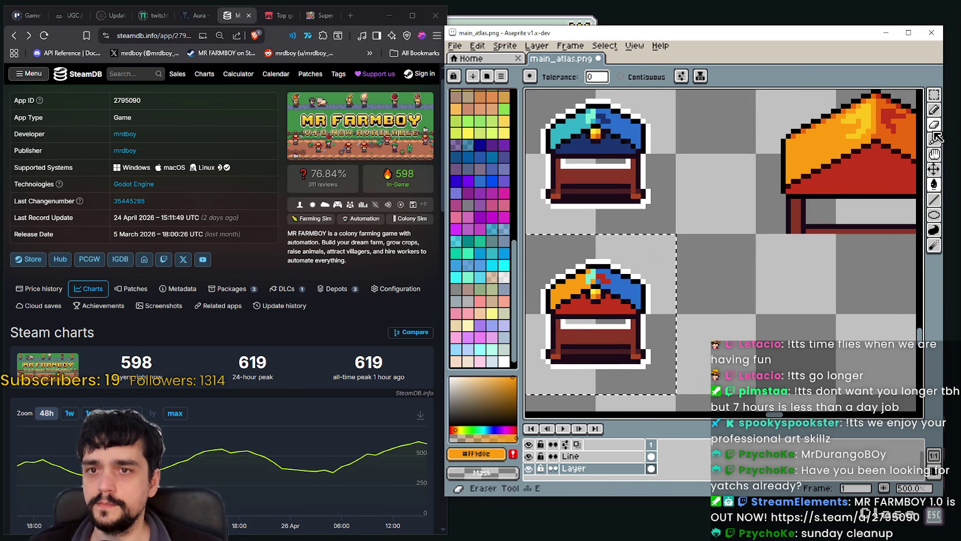
{"action": "left_click", "coordinate": [865, 112], "text": "alt"}
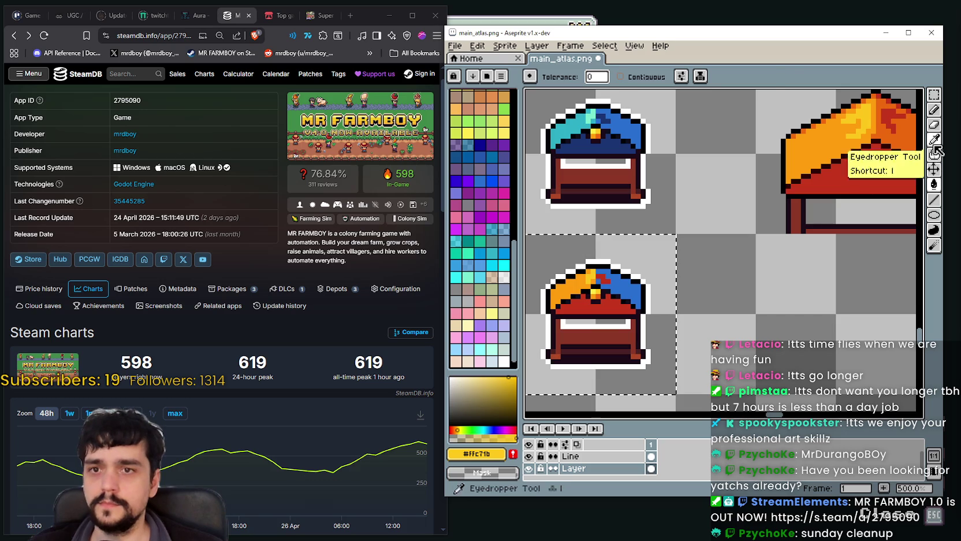
{"action": "left_click", "coordinate": [892, 125], "text": "alt"}
{"action": "left_click", "coordinate": [617, 272]}
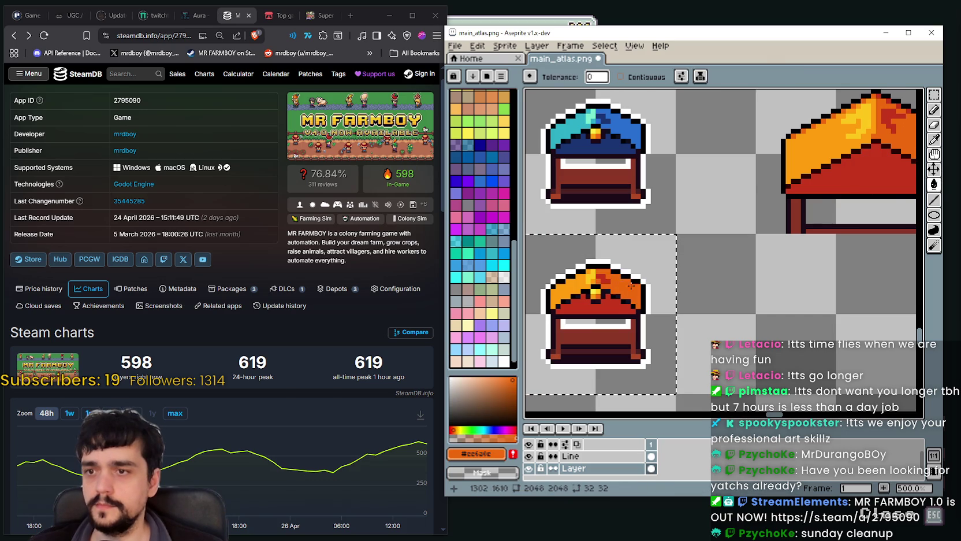
Step: Clear the selection and marquee-select the upper blue chest sprite
{"action": "scroll", "coordinate": [617, 272], "scroll_direction": "down", "scroll_amount": 3}
{"action": "scroll", "coordinate": [647, 215], "scroll_direction": "up", "scroll_amount": 2}
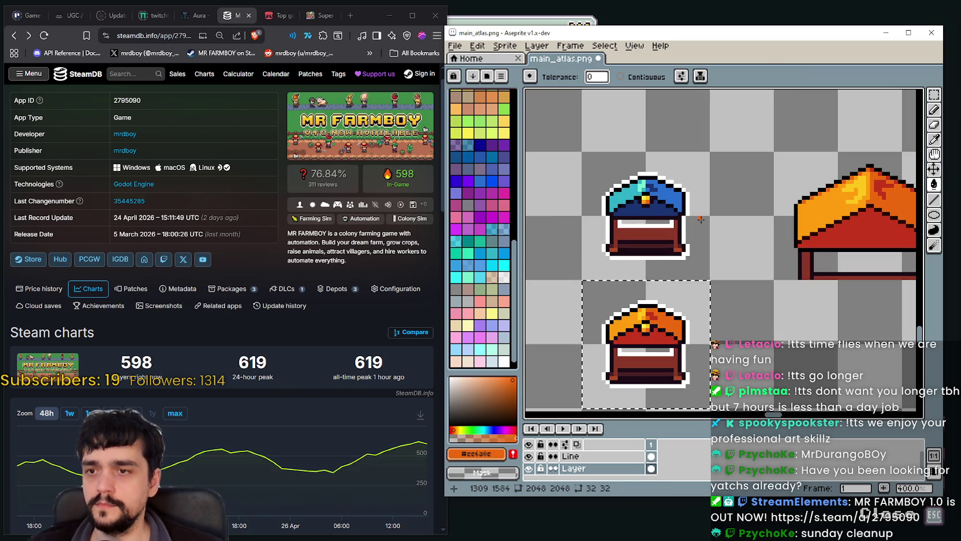
{"action": "mouse_move", "coordinate": [699, 226]}
{"action": "left_mouse_down"}
{"action": "mouse_move", "coordinate": [654, 237]}
{"action": "mouse_move", "coordinate": [700, 189]}
{"action": "left_mouse_up"}
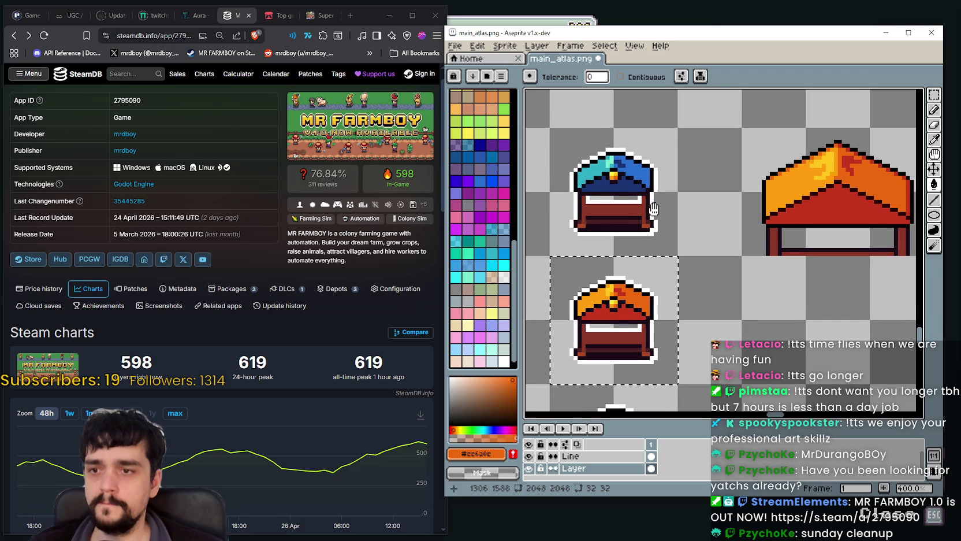
{"action": "scroll", "coordinate": [700, 190], "scroll_direction": "down", "scroll_amount": 1}
{"action": "key", "text": "m"}
{"action": "key", "text": "ctrl+d"}
{"action": "left_click_drag", "start_coordinate": [749, 214], "coordinate": [693, 220]}
{"action": "left_click_drag", "start_coordinate": [543, 192], "coordinate": [644, 293]}
{"action": "left_click_drag", "start_coordinate": [743, 221], "coordinate": [702, 229]}
{"action": "left_click", "coordinate": [936, 140]}
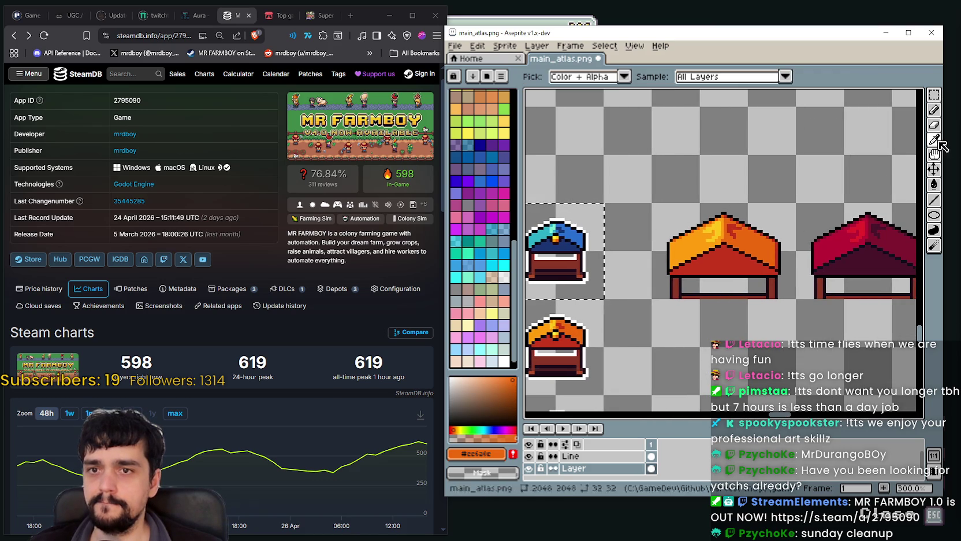
Step: Fill the blue chest's band maroon #471429 and its lid red #b01436, then save main_atlas.png
{"action": "left_click", "coordinate": [841, 257]}
{"action": "left_click", "coordinate": [934, 184]}
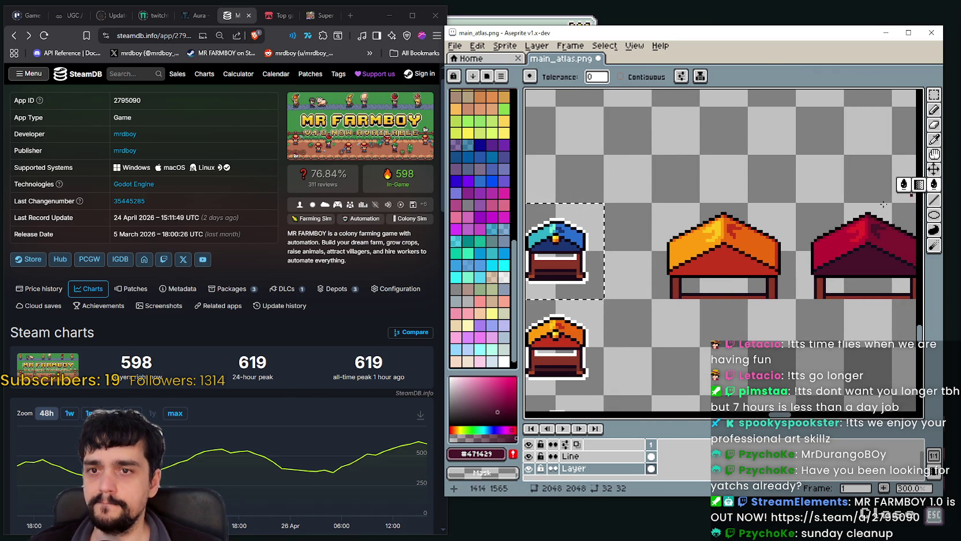
{"action": "left_click", "coordinate": [562, 247]}
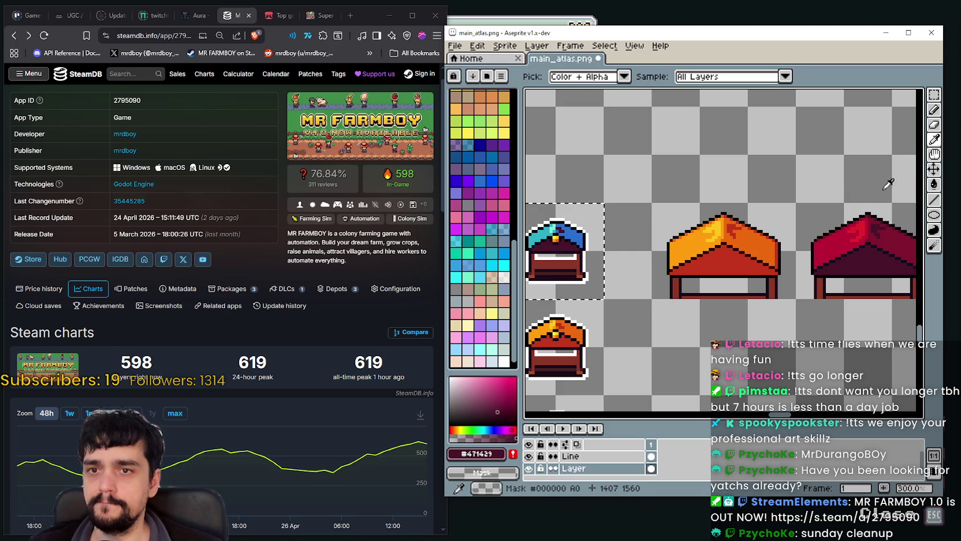
{"action": "left_click", "coordinate": [938, 190], "text": "alt"}
{"action": "left_click", "coordinate": [552, 233]}
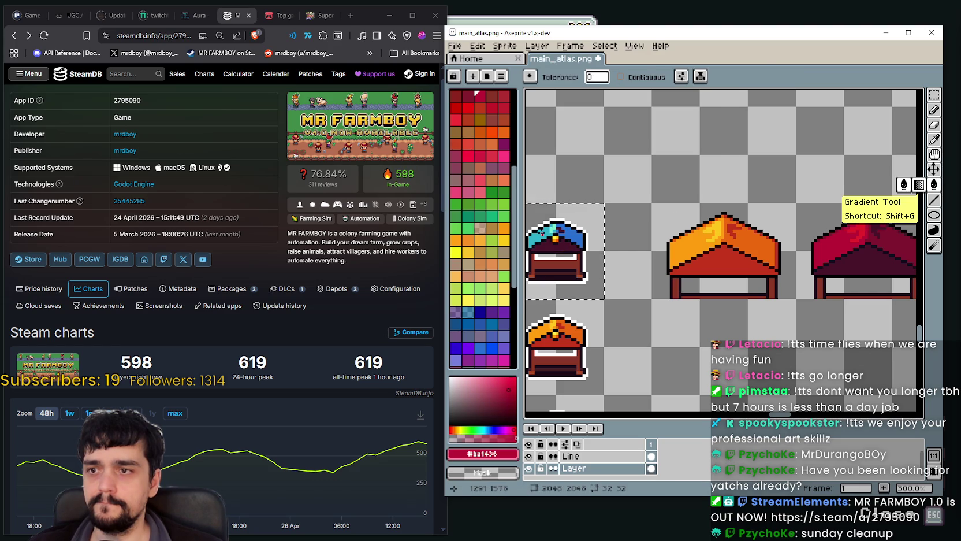
{"action": "left_click", "coordinate": [859, 224], "text": "alt"}
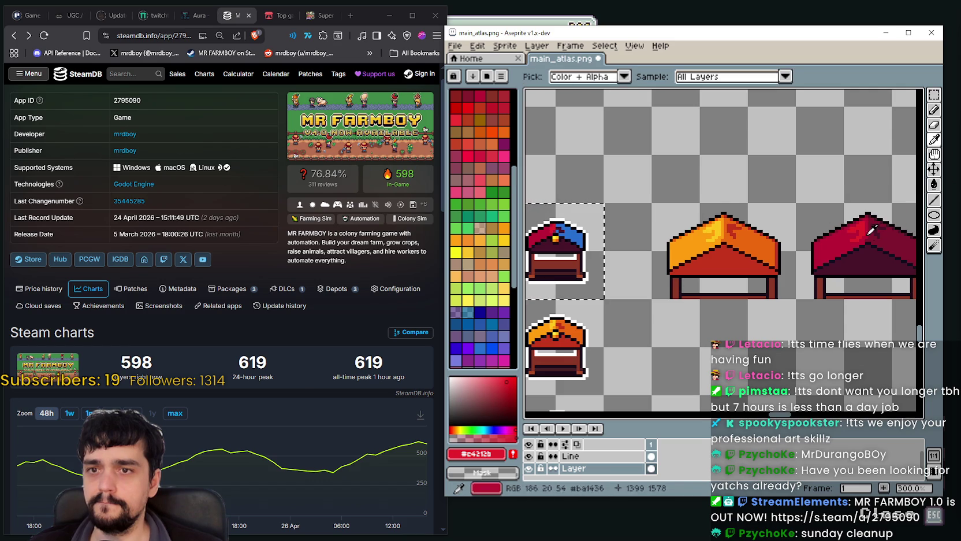
{"action": "left_click", "coordinate": [914, 229], "text": "alt"}
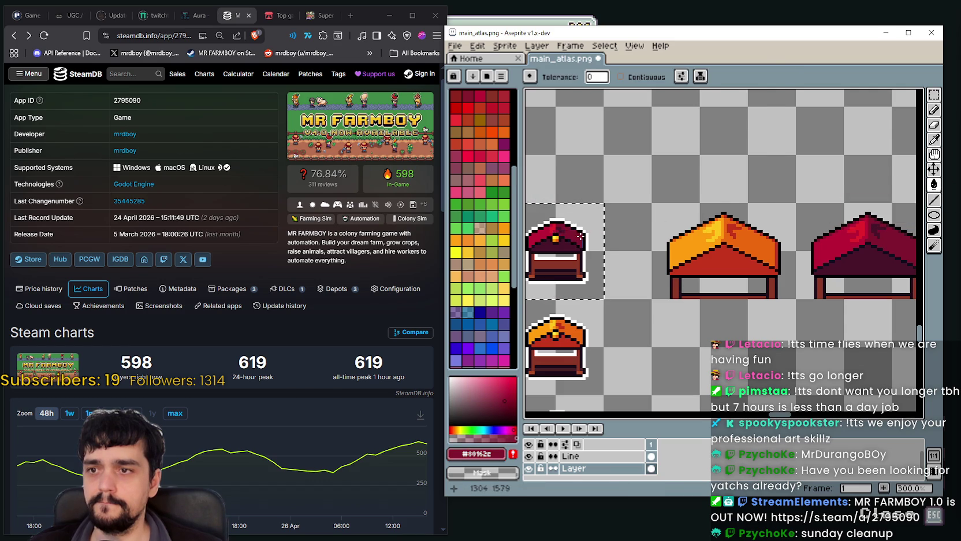
{"action": "scroll", "coordinate": [581, 236], "scroll_direction": "down", "scroll_amount": 1}
{"action": "key", "text": "ctrl+s"}
{"action": "scroll", "coordinate": [678, 254], "scroll_direction": "down", "scroll_amount": 1}
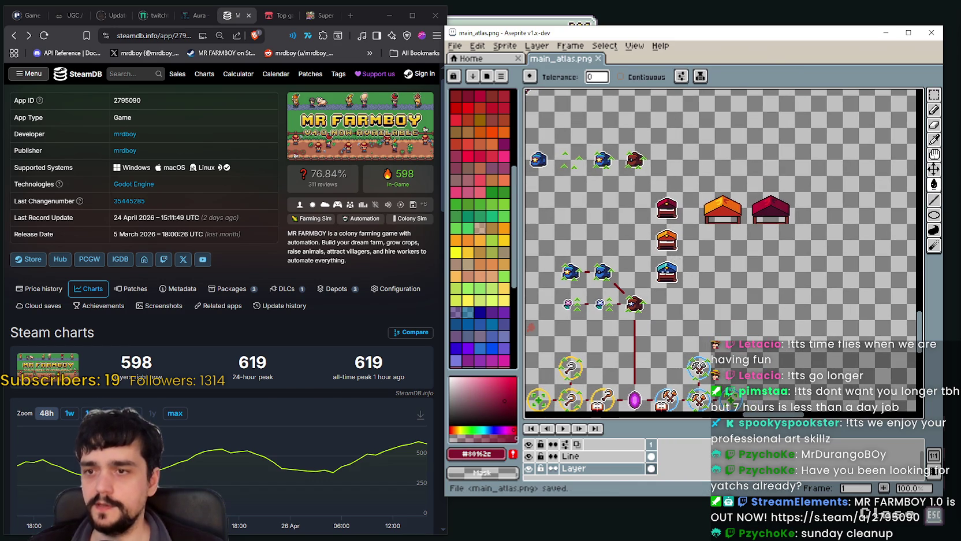
Step: Sample the connector's dark red and set the Line tool width to 2px
{"action": "scroll", "coordinate": [634, 302], "scroll_direction": "up", "scroll_amount": 1}
{"action": "scroll", "coordinate": [635, 302], "scroll_direction": "up", "scroll_amount": 1}
{"action": "scroll", "coordinate": [647, 289], "scroll_direction": "up", "scroll_amount": 1}
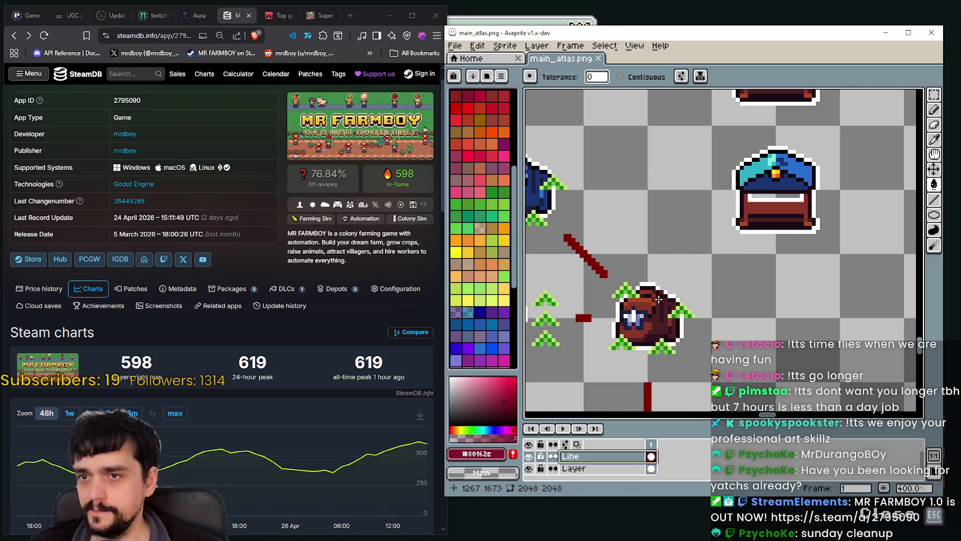
{"action": "left_click", "coordinate": [934, 139]}
{"action": "left_click", "coordinate": [589, 268]}
{"action": "left_click_drag", "start_coordinate": [774, 284], "coordinate": [739, 280]}
{"action": "left_click", "coordinate": [934, 199]}
{"action": "left_click", "coordinate": [553, 77]}
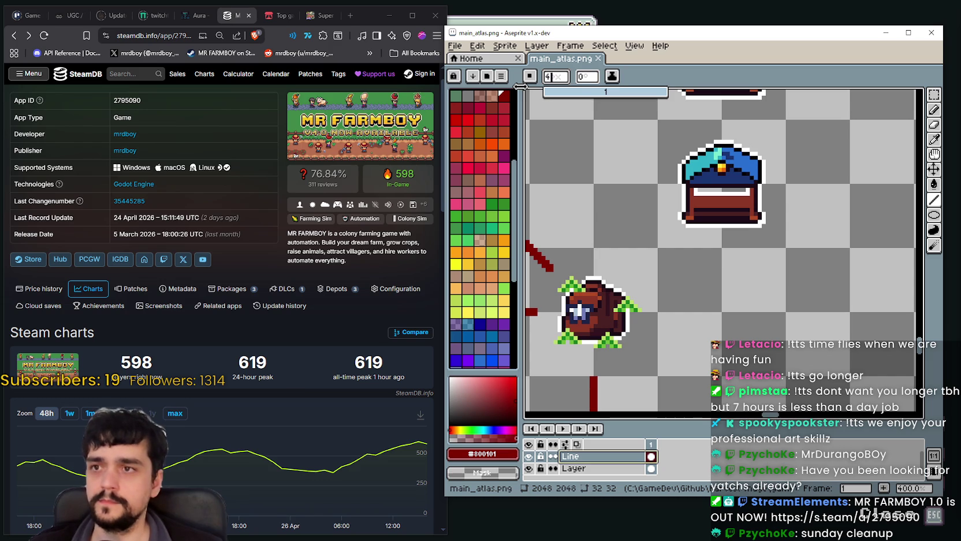
{"action": "type", "text": "2"}
{"action": "key", "text": "Return"}
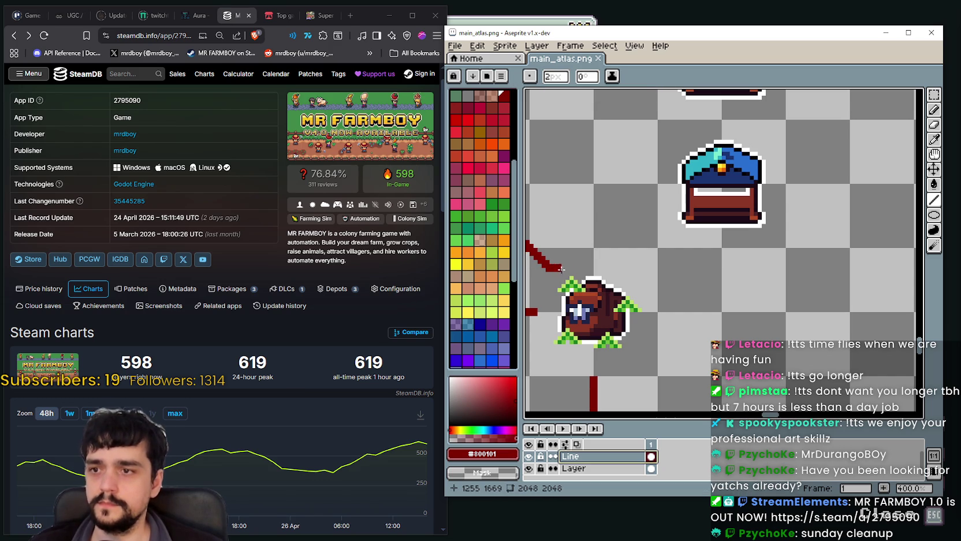
Step: Draw a dark red connector from the brown sprite up-right to the blue chest
{"action": "scroll", "coordinate": [560, 267], "scroll_direction": "up", "scroll_amount": 1}
{"action": "scroll", "coordinate": [603, 277], "scroll_direction": "down", "scroll_amount": 2}
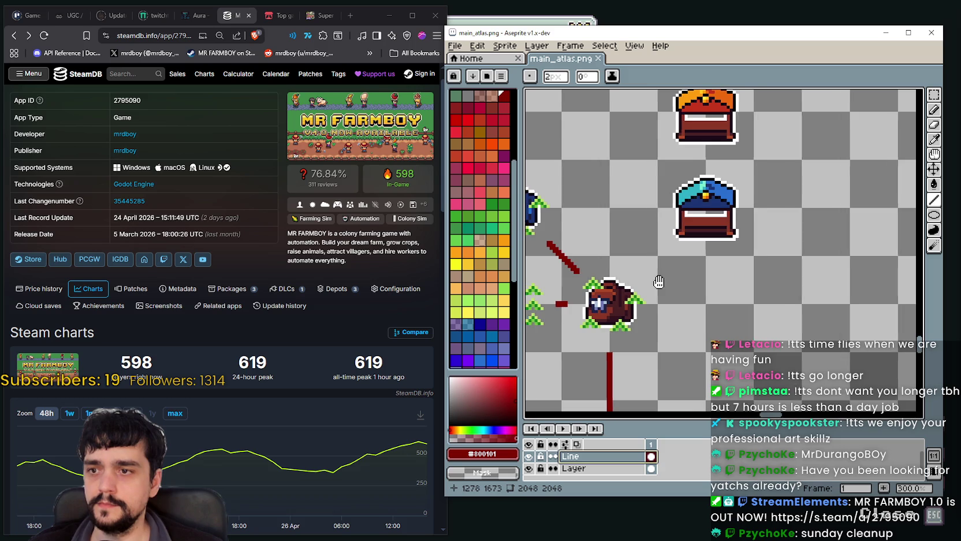
{"action": "left_click_drag", "start_coordinate": [637, 277], "coordinate": [693, 264]}
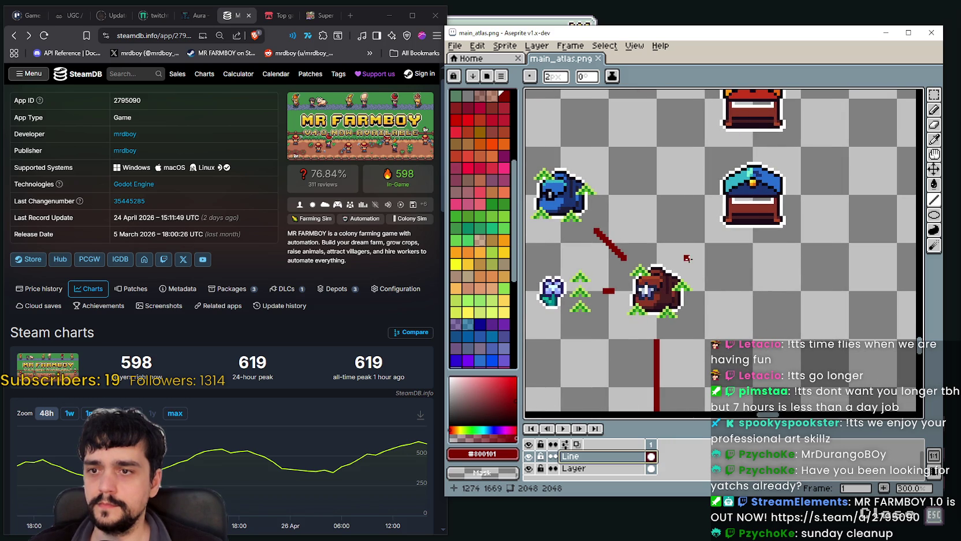
{"action": "left_click_drag", "start_coordinate": [690, 255], "coordinate": [717, 239]}
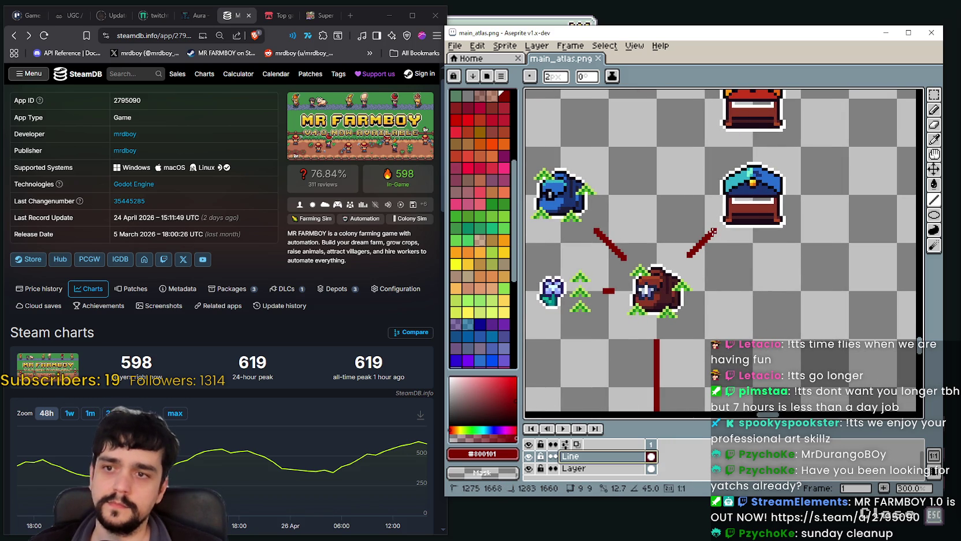
{"action": "key", "text": "v"}
{"action": "key", "text": "ctrl+z"}
{"action": "key", "text": "l"}
{"action": "mouse_move", "coordinate": [690, 254]}
{"action": "left_mouse_down"}
{"action": "mouse_move", "coordinate": [718, 239]}
{"action": "mouse_move", "coordinate": [715, 230]}
{"action": "left_mouse_up"}
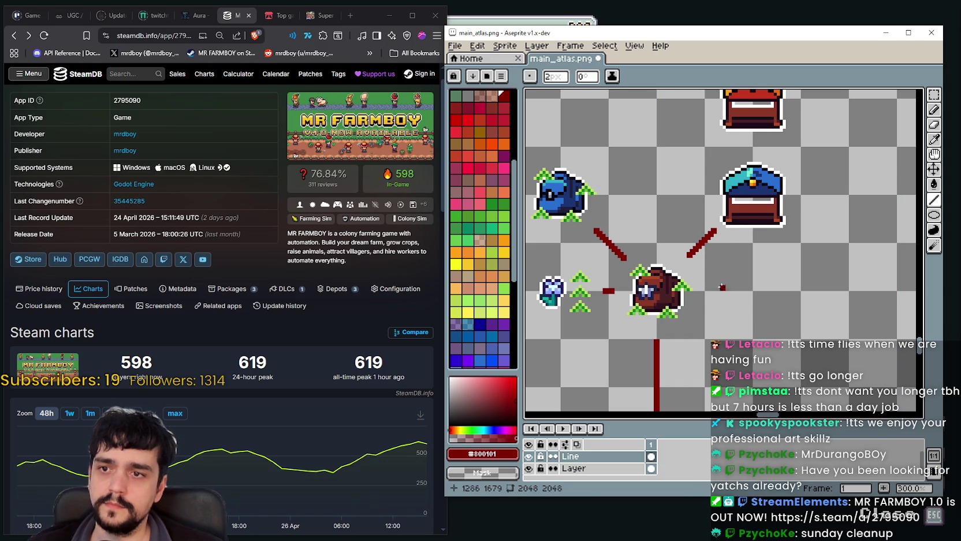
{"action": "scroll", "coordinate": [697, 249], "scroll_direction": "down", "scroll_amount": 2}
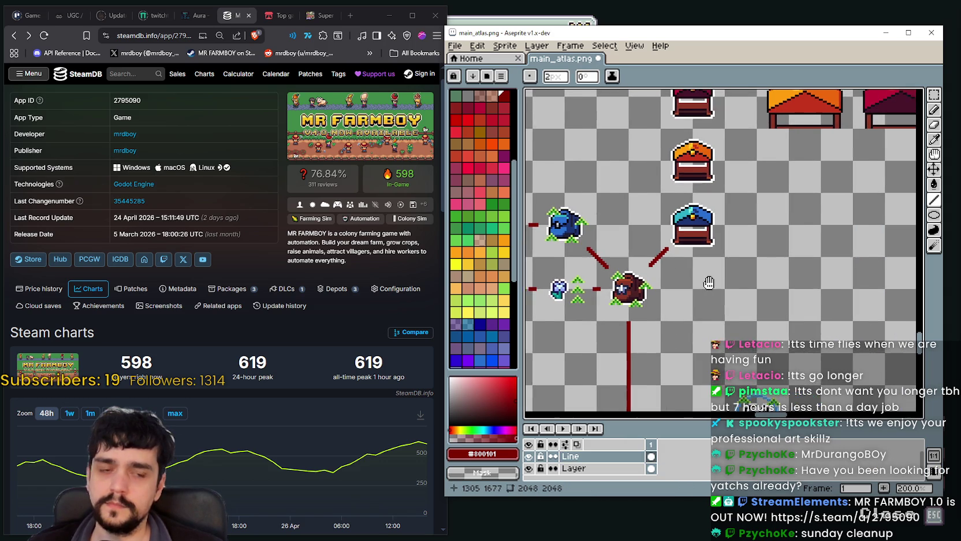
{"action": "scroll", "coordinate": [704, 204], "scroll_direction": "up", "scroll_amount": 1}
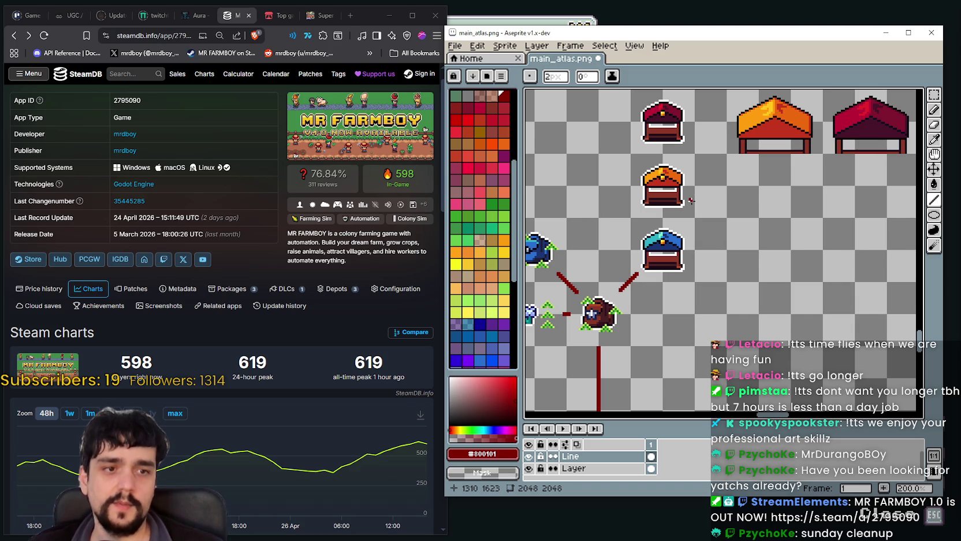
{"action": "scroll", "coordinate": [690, 200], "scroll_direction": "up", "scroll_amount": 1}
{"action": "scroll", "coordinate": [685, 201], "scroll_direction": "up", "scroll_amount": 1}
{"action": "scroll", "coordinate": [641, 229], "scroll_direction": "down", "scroll_amount": 1}
{"action": "scroll", "coordinate": [644, 225], "scroll_direction": "up", "scroll_amount": 3}
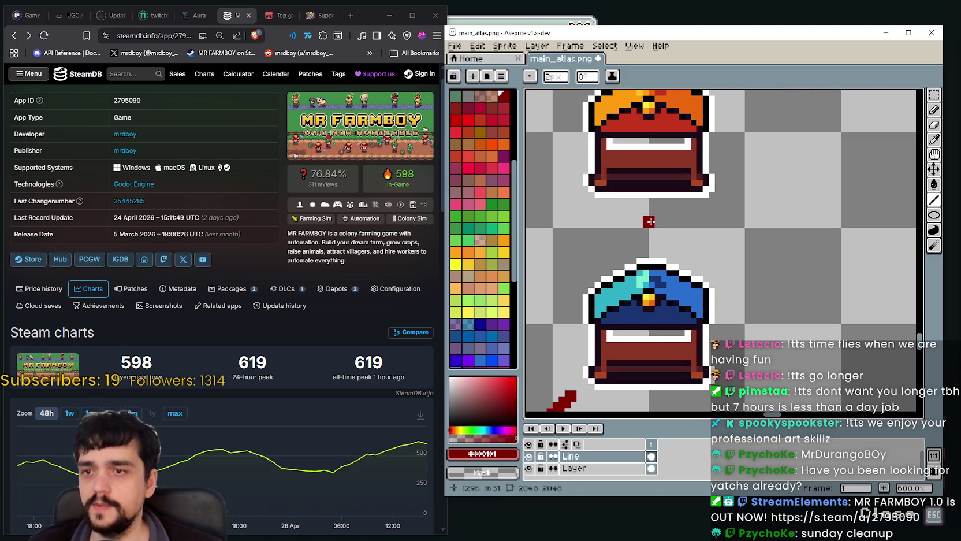
{"action": "scroll", "coordinate": [651, 235], "scroll_direction": "down", "scroll_amount": 4}
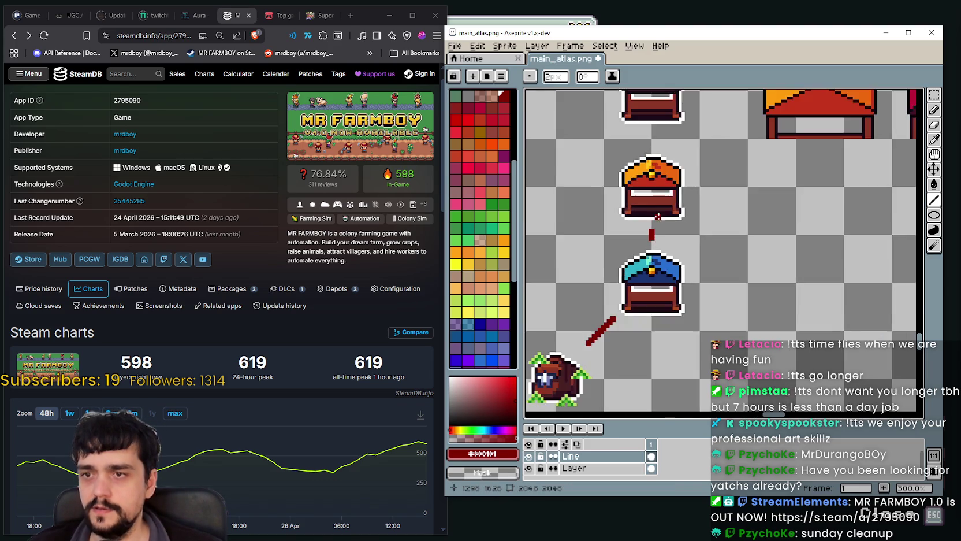
{"action": "scroll", "coordinate": [720, 298], "scroll_direction": "up", "scroll_amount": 3}
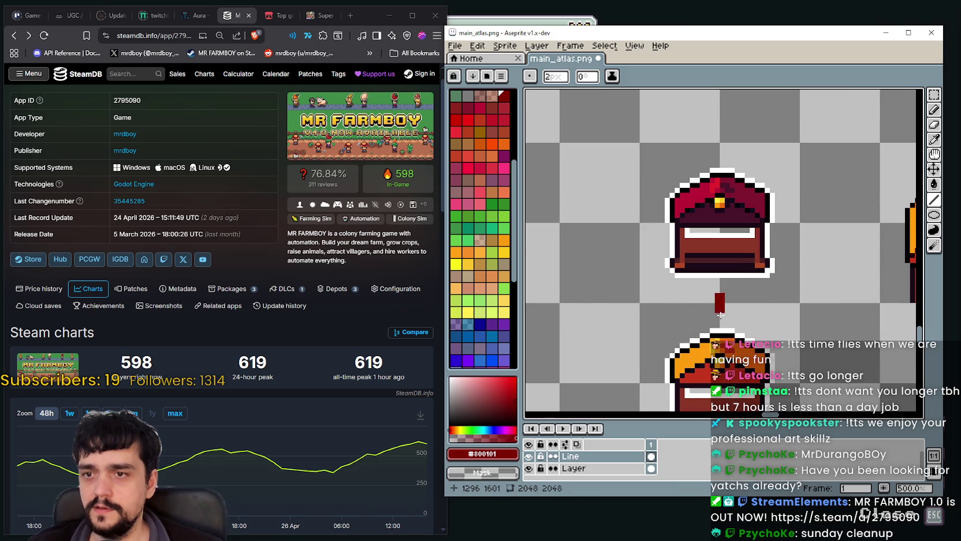
{"action": "scroll", "coordinate": [720, 297], "scroll_direction": "down", "scroll_amount": 2}
{"action": "scroll", "coordinate": [720, 298], "scroll_direction": "down", "scroll_amount": 2}
{"action": "scroll", "coordinate": [882, 159], "scroll_direction": "down", "scroll_amount": 1}
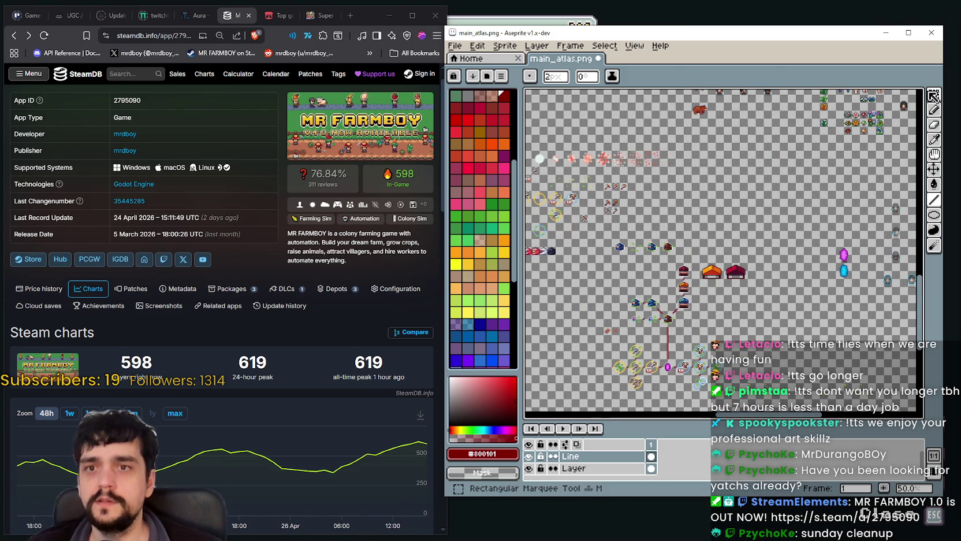
Step: Marquee-select the two market stalls on Layer and delete them
{"action": "left_click", "coordinate": [934, 94]}
{"action": "scroll", "coordinate": [668, 253], "scroll_direction": "up", "scroll_amount": 2}
{"action": "scroll", "coordinate": [668, 253], "scroll_direction": "up", "scroll_amount": 1}
{"action": "scroll", "coordinate": [668, 253], "scroll_direction": "up", "scroll_amount": 1}
{"action": "mouse_move", "coordinate": [668, 253]}
{"action": "left_mouse_down"}
{"action": "mouse_move", "coordinate": [617, 227]}
{"action": "mouse_move", "coordinate": [774, 284]}
{"action": "left_mouse_up"}
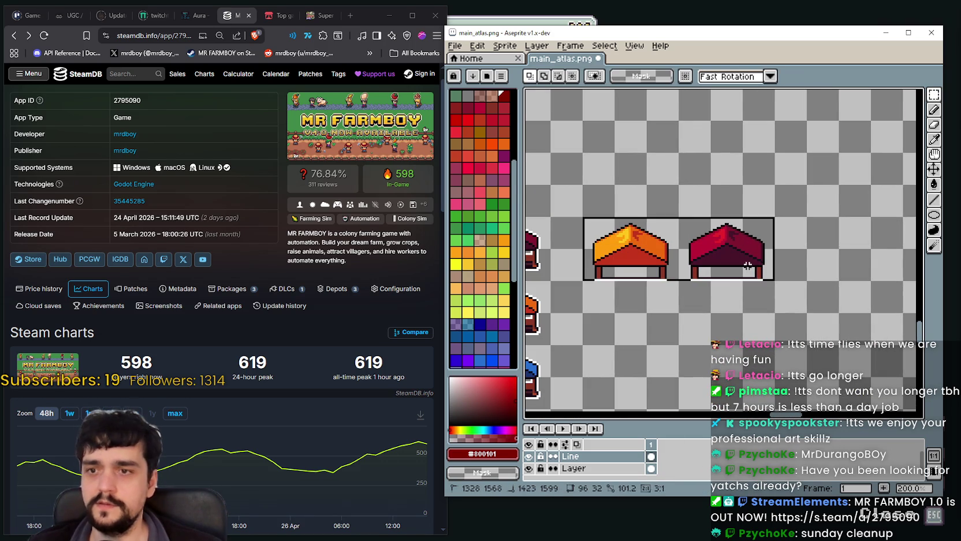
{"action": "scroll", "coordinate": [657, 337], "scroll_direction": "down", "scroll_amount": 3}
{"action": "scroll", "coordinate": [658, 337], "scroll_direction": "up", "scroll_amount": 2}
{"action": "left_click", "coordinate": [574, 468]}
{"action": "key", "text": "Delete"}
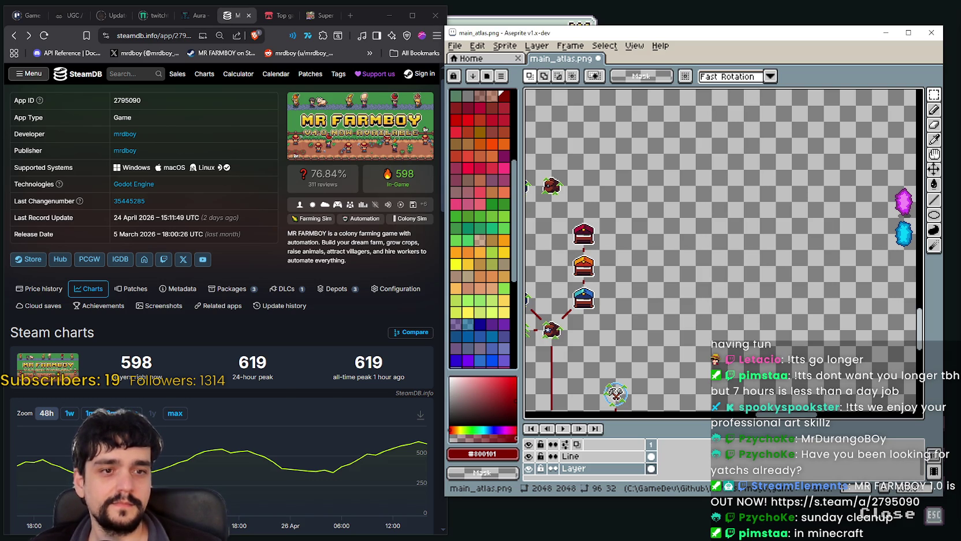
Step: Save main_atlas.png with the connectors added and stalls removed
{"action": "scroll", "coordinate": [783, 209], "scroll_direction": "down", "scroll_amount": 3}
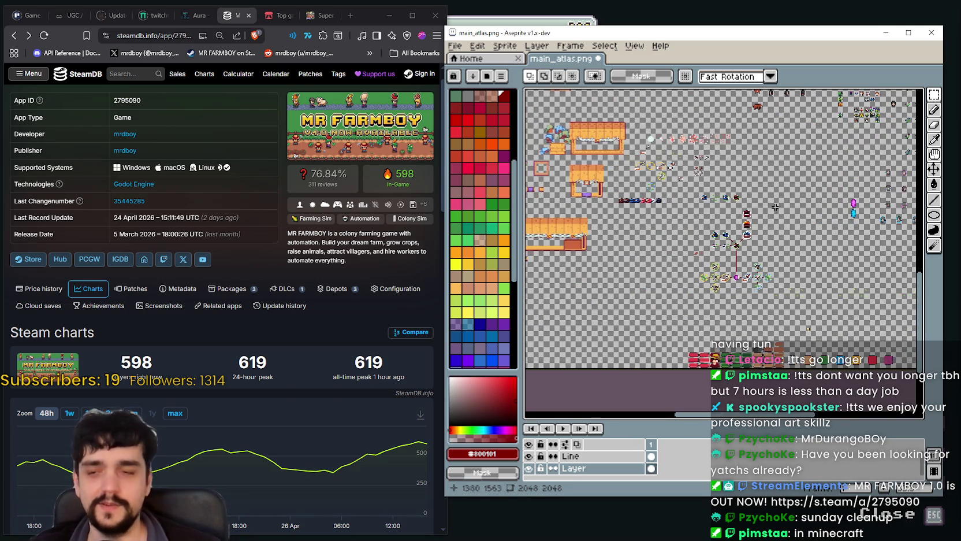
{"action": "scroll", "coordinate": [737, 209], "scroll_direction": "up", "scroll_amount": 2}
{"action": "scroll", "coordinate": [737, 209], "scroll_direction": "up", "scroll_amount": 2}
{"action": "key", "text": "ctrl+s"}
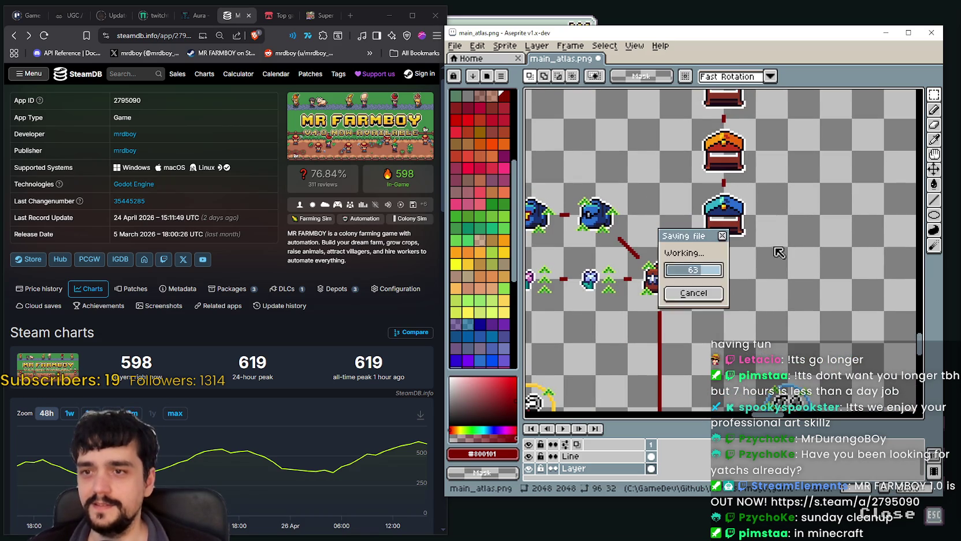
{"action": "scroll", "coordinate": [737, 194], "scroll_direction": "down", "scroll_amount": 2}
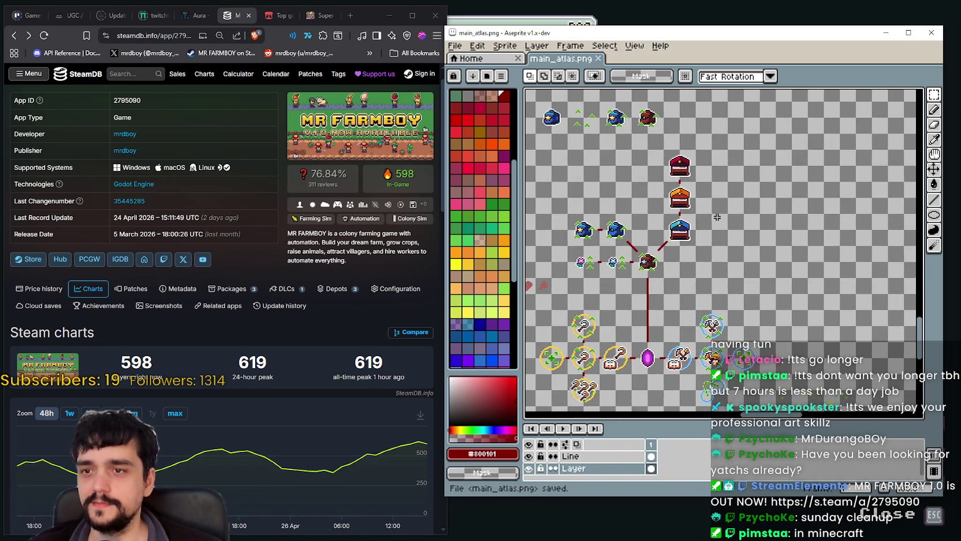
{"action": "scroll", "coordinate": [683, 234], "scroll_direction": "up", "scroll_amount": 2}
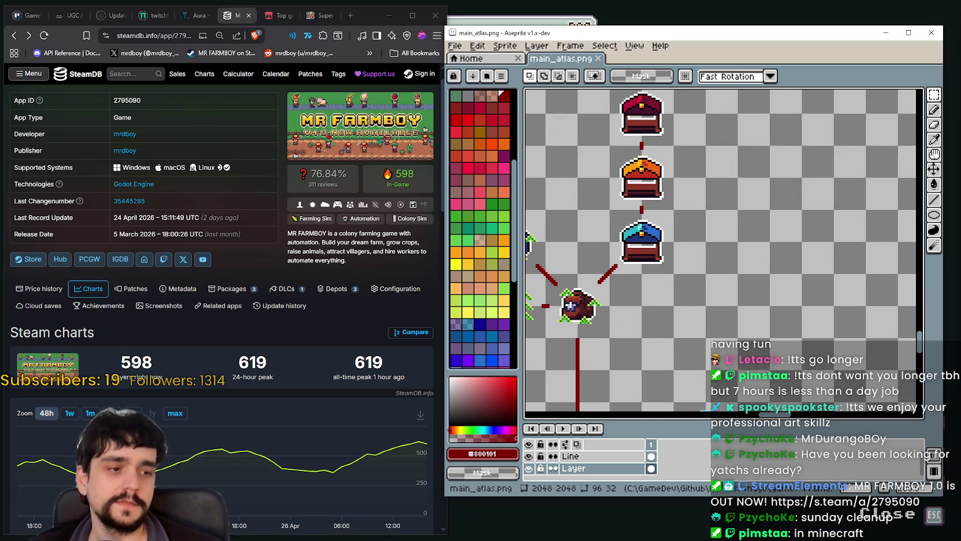
{"action": "key", "text": "alt+Tab"}
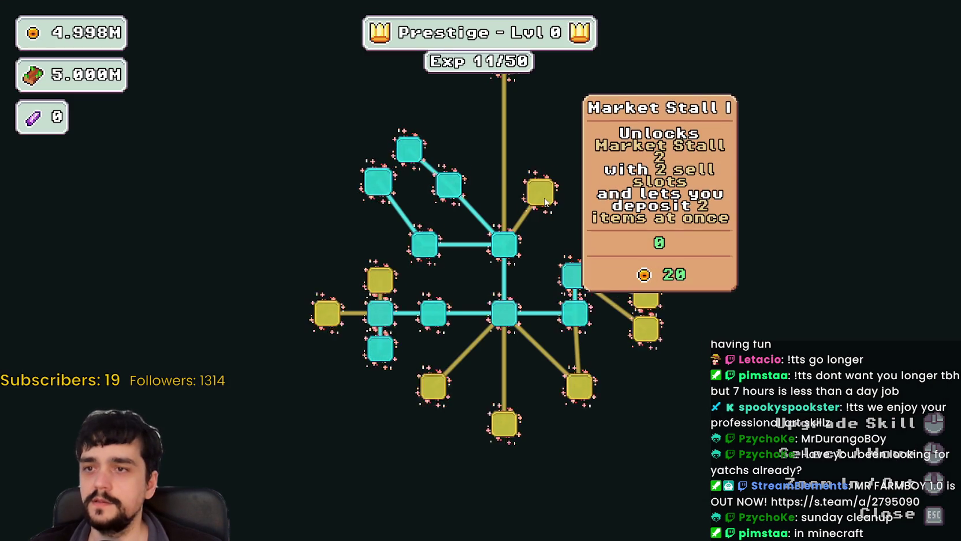
Step: Buy two Market Stall upgrades, Market Speed and Chest Speed in the skill tree
{"action": "left_click", "coordinate": [540, 126]}
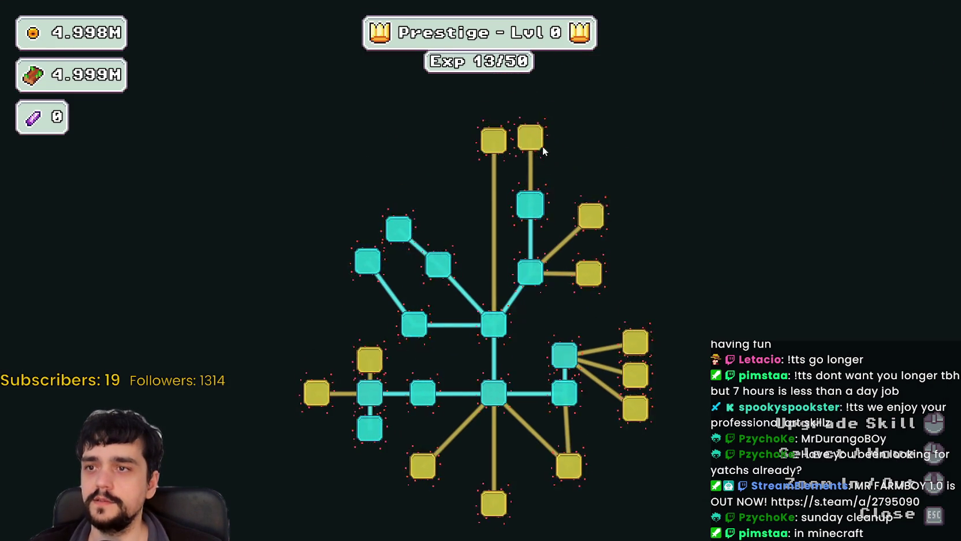
{"action": "left_click", "coordinate": [538, 144]}
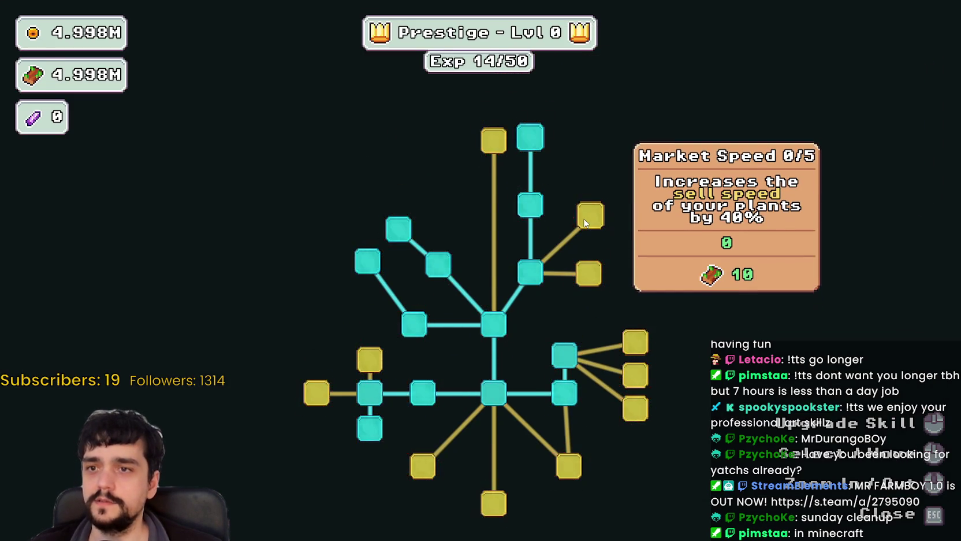
{"action": "left_click", "coordinate": [585, 223]}
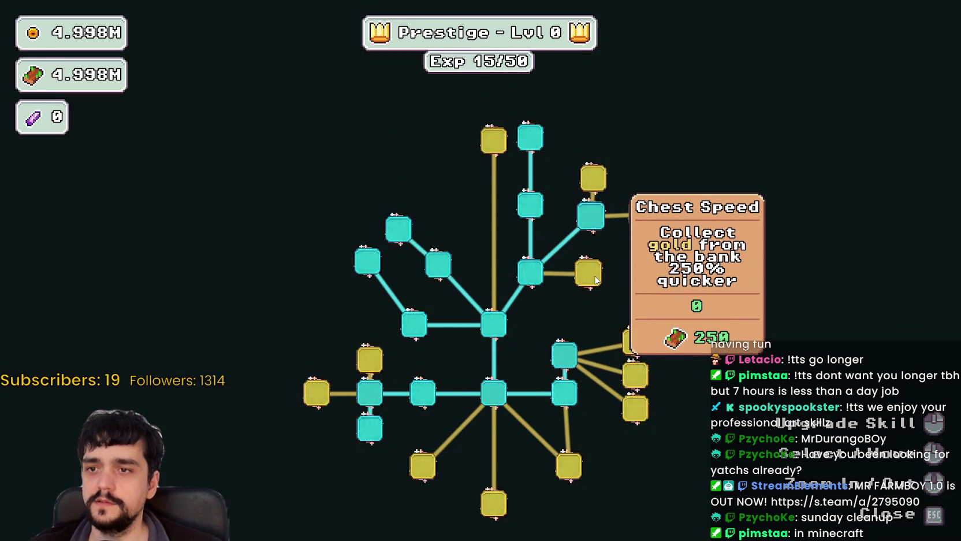
{"action": "left_click", "coordinate": [592, 278]}
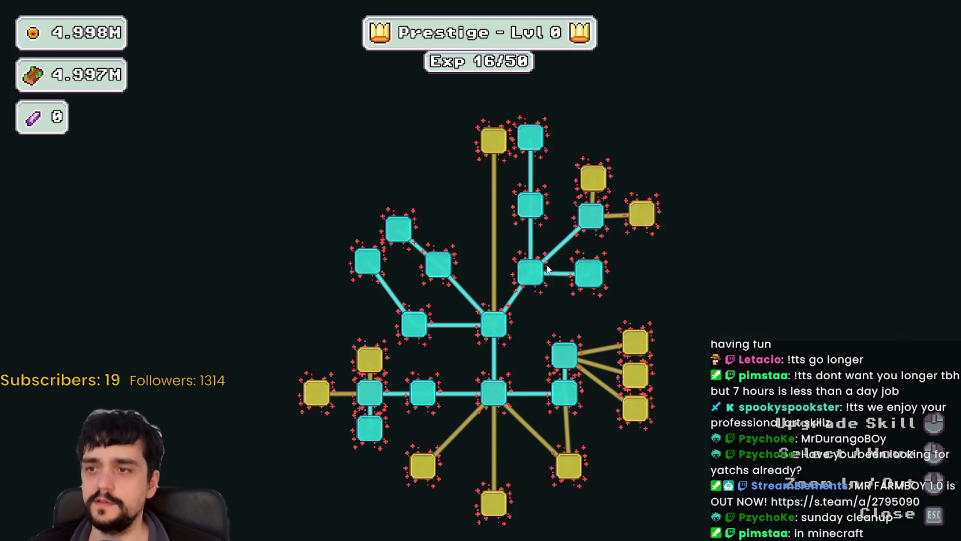
{"action": "key", "text": "alt+Tab"}
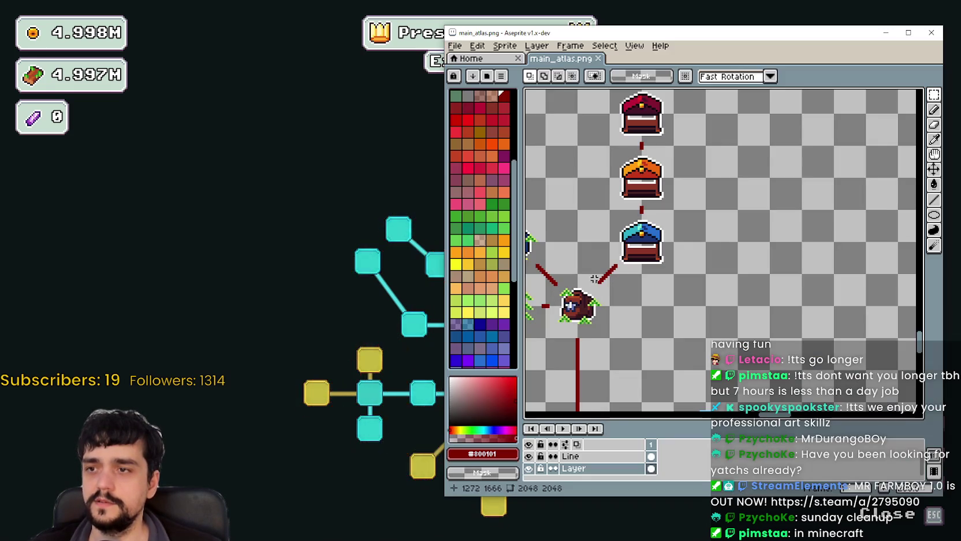
Step: Reposition the atlas window and draw a short red line up-right from the blue chest
{"action": "scroll", "coordinate": [656, 247], "scroll_direction": "down", "scroll_amount": 2}
{"action": "left_click_drag", "start_coordinate": [674, 40], "coordinate": [650, 352]}
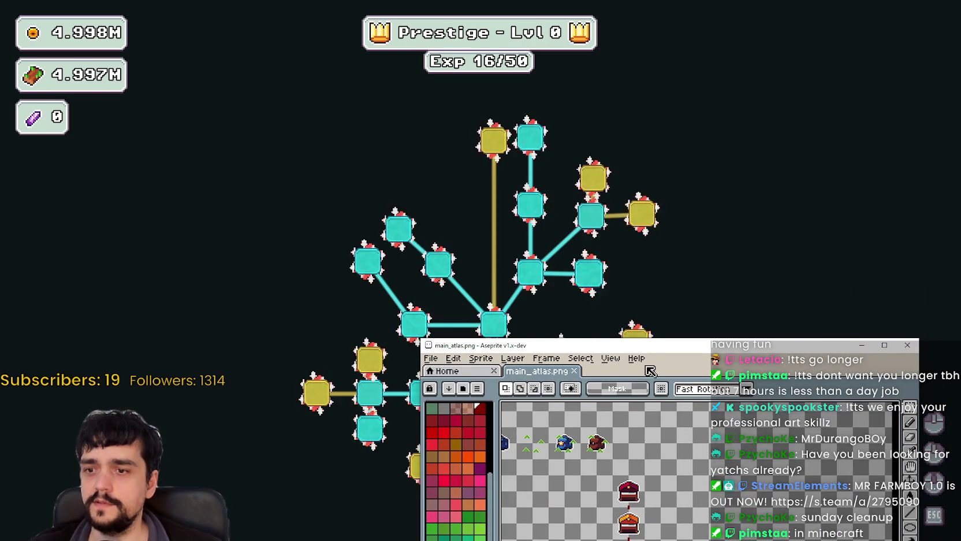
{"action": "left_click_drag", "start_coordinate": [656, 346], "coordinate": [624, 138]}
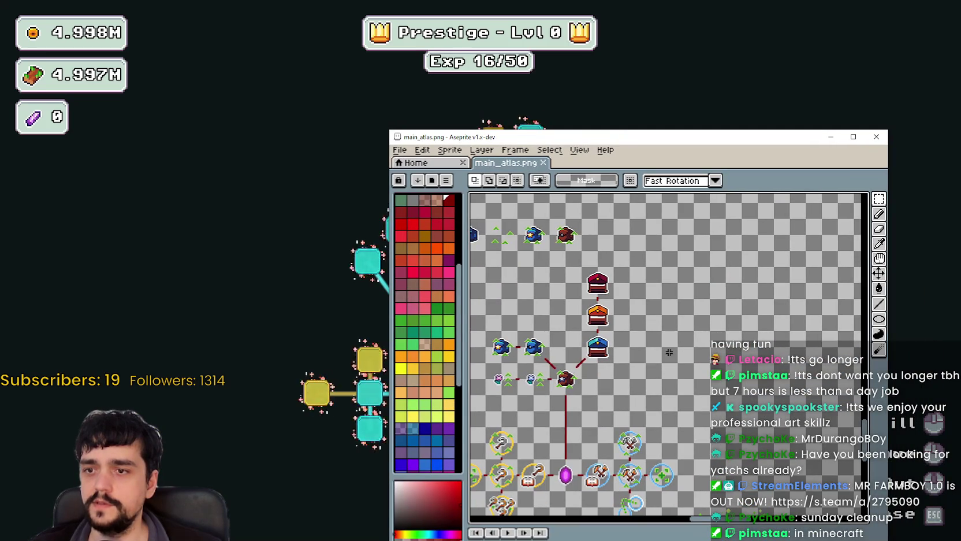
{"action": "scroll", "coordinate": [630, 359], "scroll_direction": "up", "scroll_amount": 2}
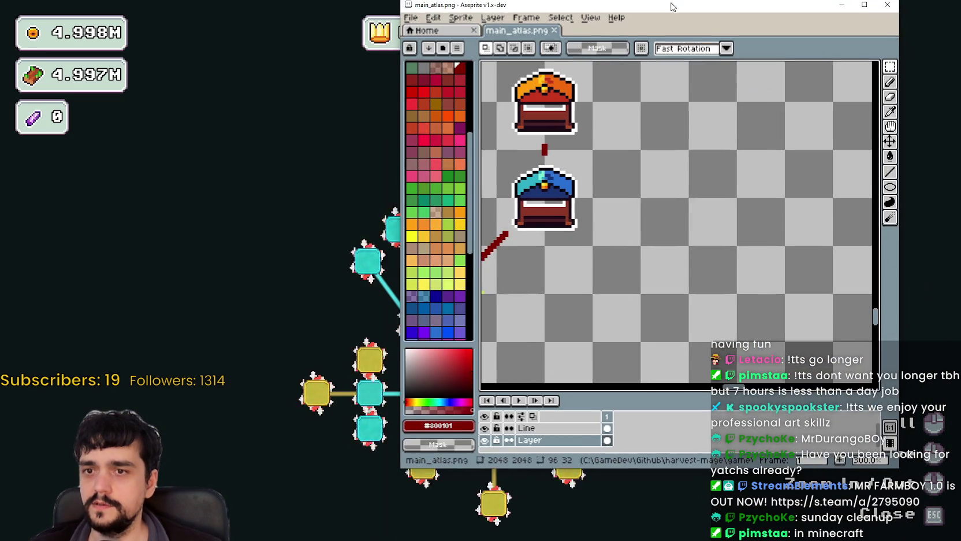
{"action": "left_click_drag", "start_coordinate": [662, 138], "coordinate": [675, 22]}
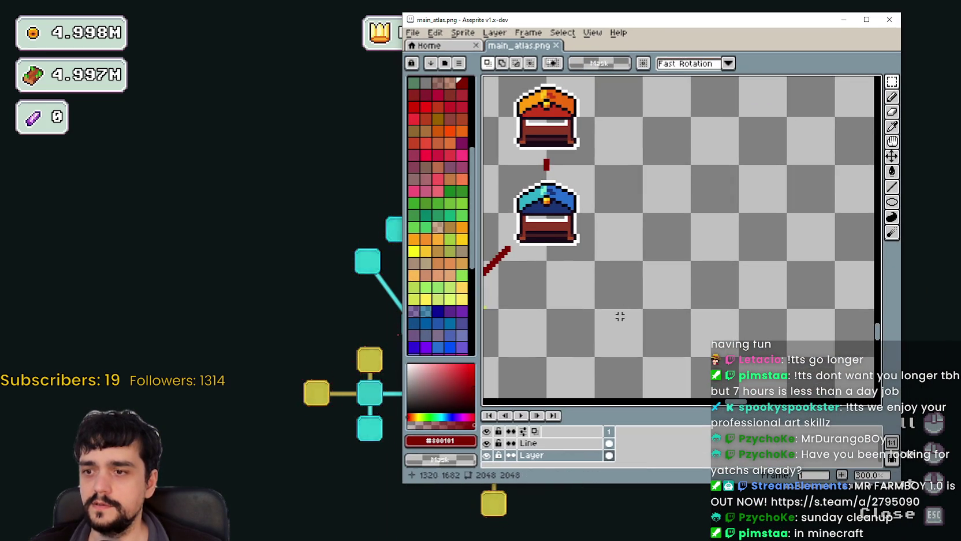
{"action": "left_click", "coordinate": [893, 187]}
{"action": "scroll", "coordinate": [642, 193], "scroll_direction": "up", "scroll_amount": 1}
{"action": "scroll", "coordinate": [624, 231], "scroll_direction": "up", "scroll_amount": 2}
{"action": "left_click_drag", "start_coordinate": [591, 265], "coordinate": [595, 265]}
{"action": "scroll", "coordinate": [698, 225], "scroll_direction": "down", "scroll_amount": 1}
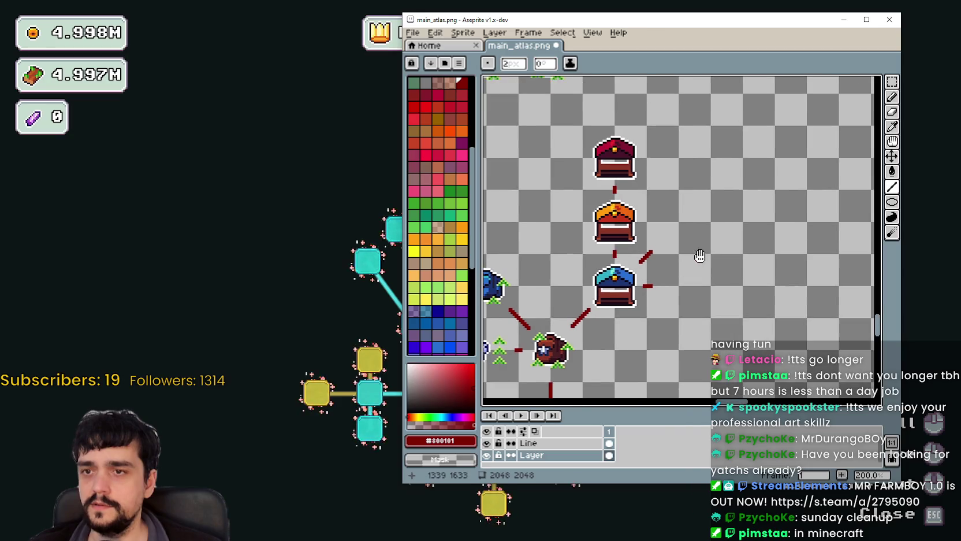
Step: Move the atlas window to check the skill tree, then bring up MR FARMBOY's SteamDB page
{"action": "left_click_drag", "start_coordinate": [703, 19], "coordinate": [697, 310]}
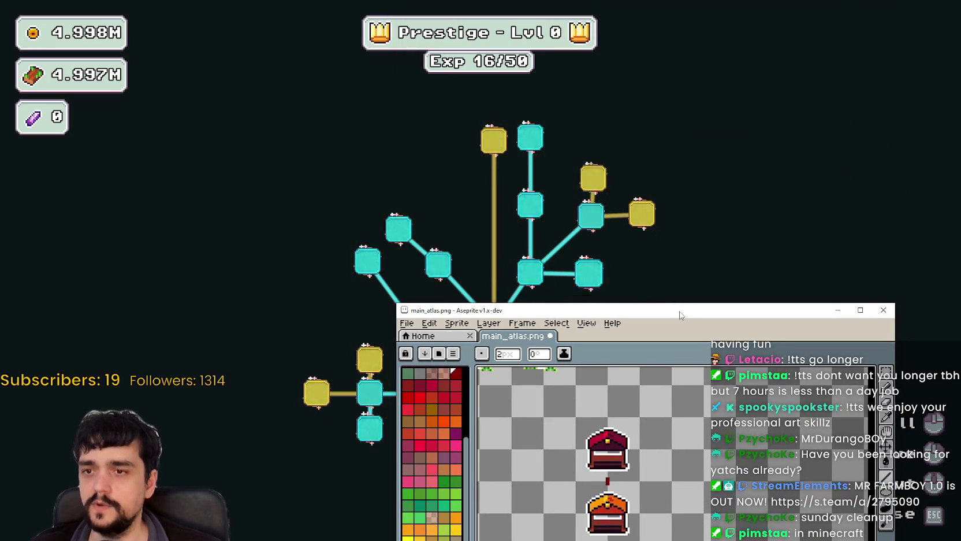
{"action": "left_click_drag", "start_coordinate": [577, 310], "coordinate": [612, 86]}
{"action": "scroll", "coordinate": [750, 334], "scroll_direction": "down", "scroll_amount": 3}
{"action": "scroll", "coordinate": [670, 315], "scroll_direction": "up", "scroll_amount": 3}
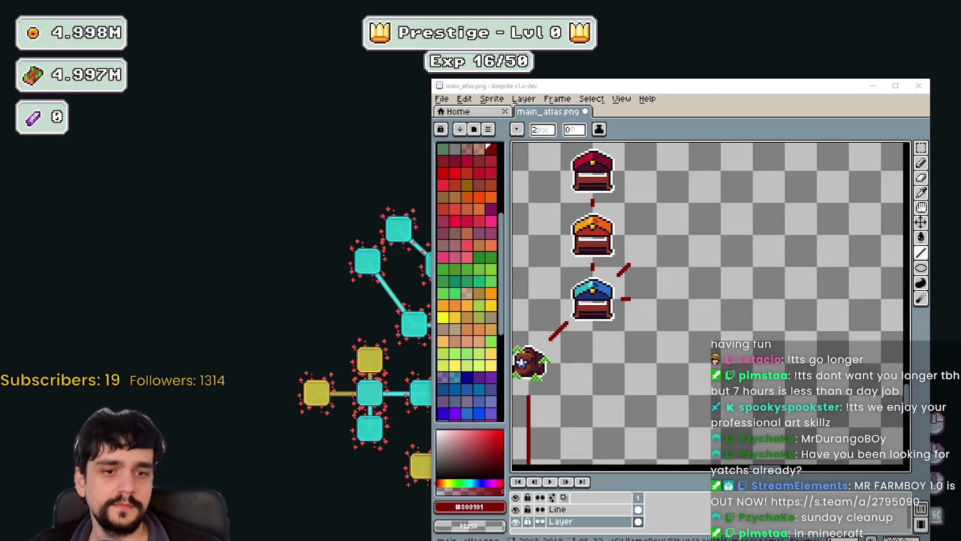
{"action": "key", "text": "alt+Tab"}
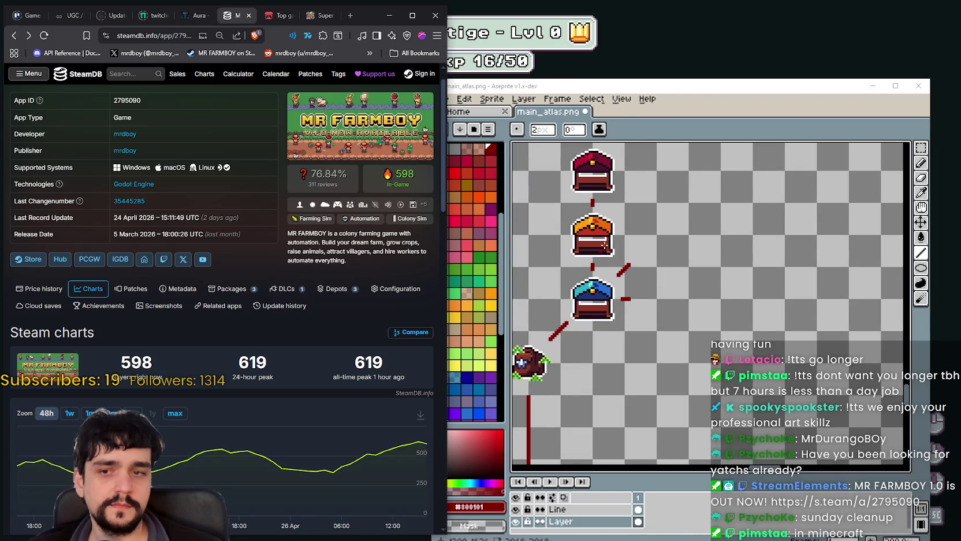
Step: Back in Aseprite, choose the rectangular marquee and pan to the atlas's top edge
{"action": "key", "text": "alt+Tab"}
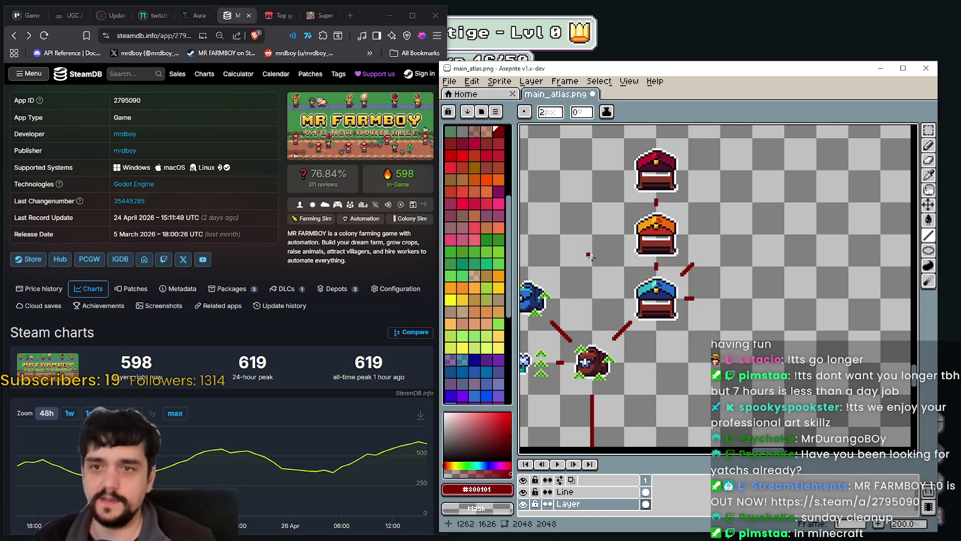
{"action": "scroll", "coordinate": [631, 263], "scroll_direction": "down", "scroll_amount": 4}
{"action": "scroll", "coordinate": [631, 263], "scroll_direction": "down", "scroll_amount": 2}
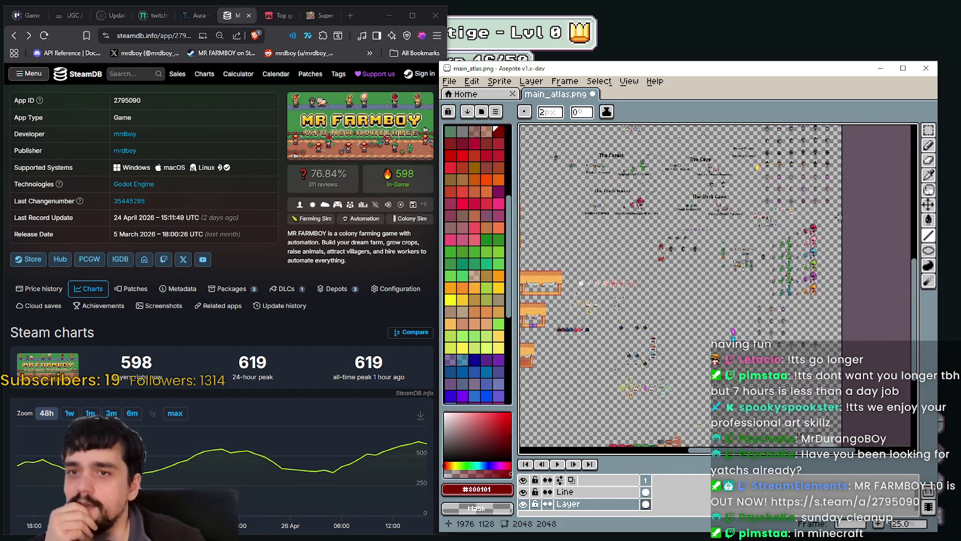
{"action": "left_click", "coordinate": [928, 129]}
{"action": "scroll", "coordinate": [612, 260], "scroll_direction": "up", "scroll_amount": 1}
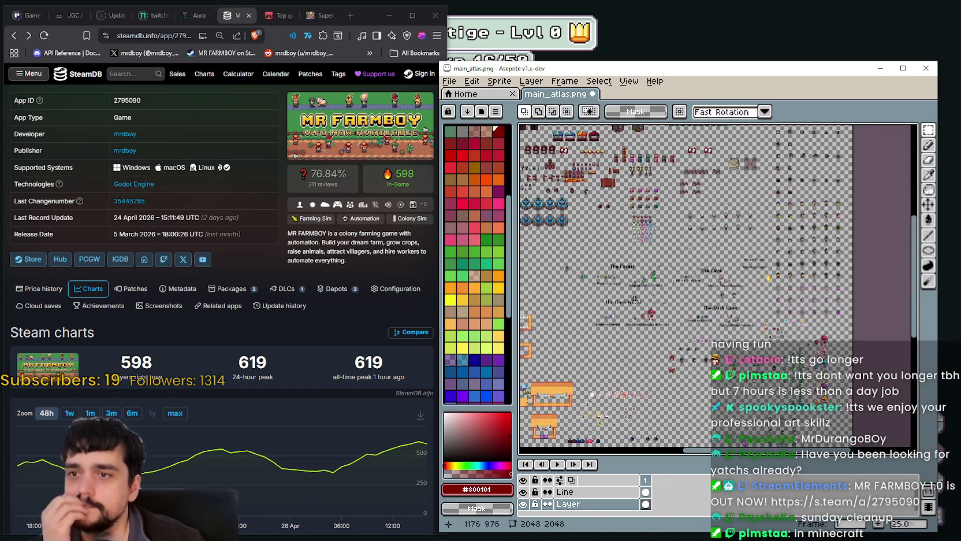
{"action": "mouse_move", "coordinate": [612, 220]}
{"action": "left_mouse_down"}
{"action": "mouse_move", "coordinate": [610, 280]}
{"action": "mouse_move", "coordinate": [717, 275]}
{"action": "left_mouse_up"}
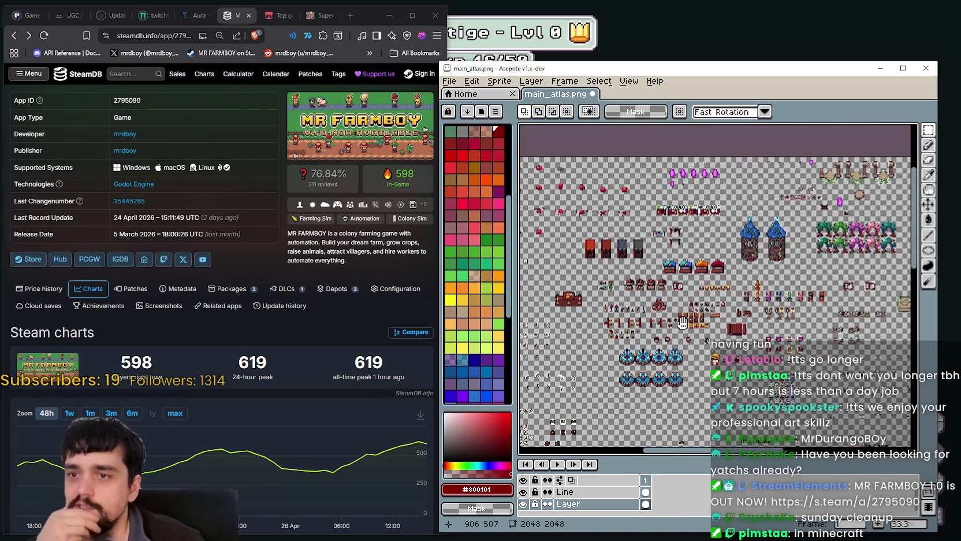
Step: Select the top wooden chest sprite as a 32×16 region
{"action": "scroll", "coordinate": [760, 340], "scroll_direction": "up", "scroll_amount": 1}
{"action": "scroll", "coordinate": [683, 324], "scroll_direction": "up", "scroll_amount": 1}
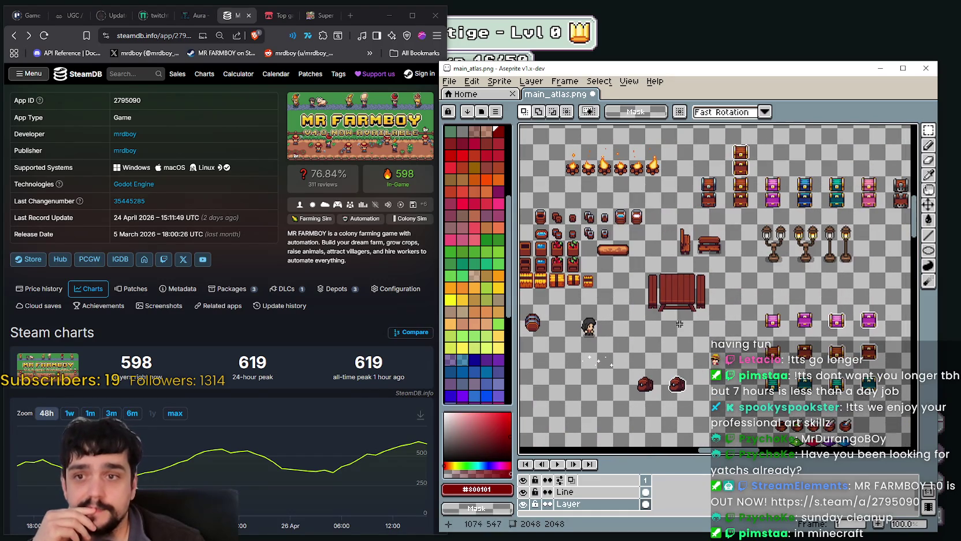
{"action": "scroll", "coordinate": [704, 232], "scroll_direction": "up", "scroll_amount": 1}
{"action": "scroll", "coordinate": [650, 246], "scroll_direction": "up", "scroll_amount": 1}
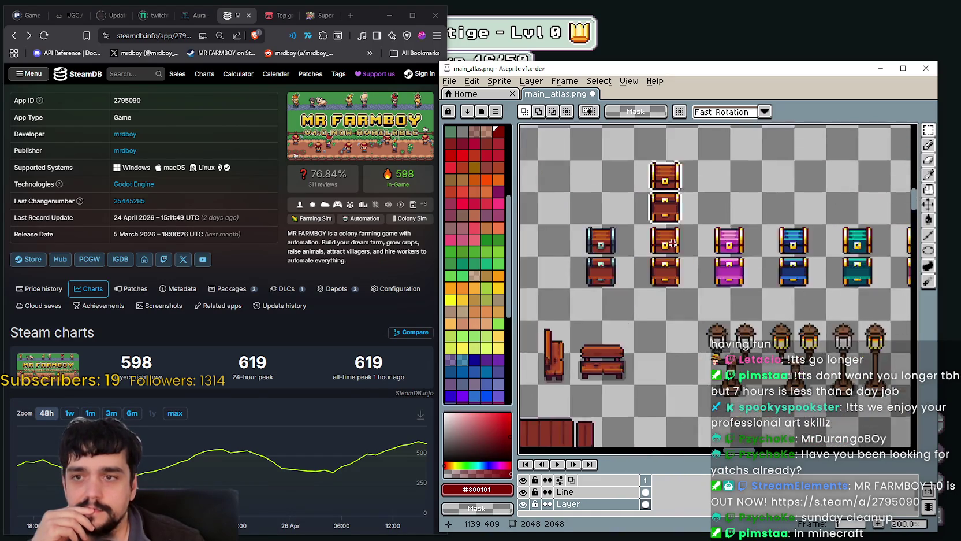
{"action": "scroll", "coordinate": [705, 237], "scroll_direction": "up", "scroll_amount": 2}
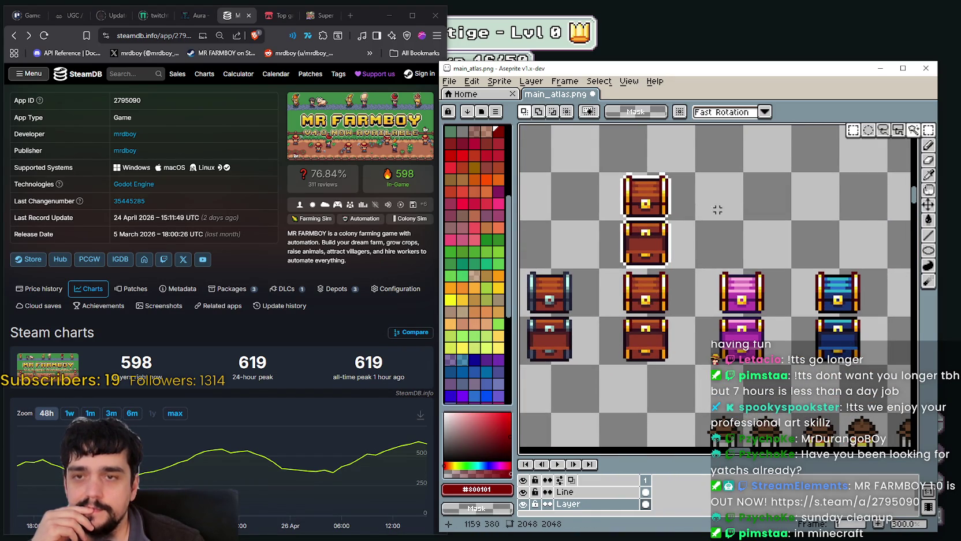
{"action": "scroll", "coordinate": [659, 265], "scroll_direction": "up", "scroll_amount": 1}
{"action": "left_click_drag", "start_coordinate": [609, 194], "coordinate": [680, 242]}
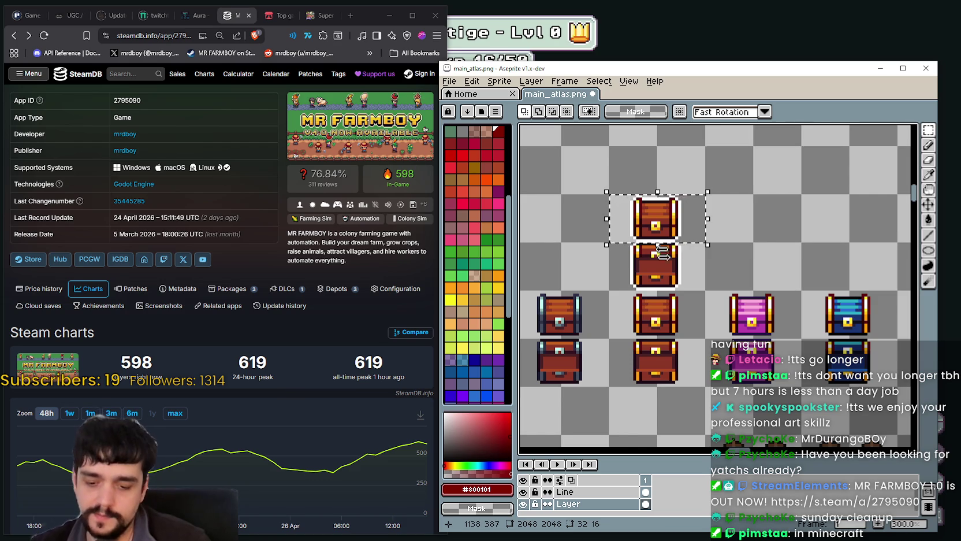
{"action": "scroll", "coordinate": [662, 253], "scroll_direction": "down", "scroll_amount": 2}
{"action": "scroll", "coordinate": [676, 295], "scroll_direction": "down", "scroll_amount": 1}
{"action": "scroll", "coordinate": [688, 329], "scroll_direction": "down", "scroll_amount": 1}
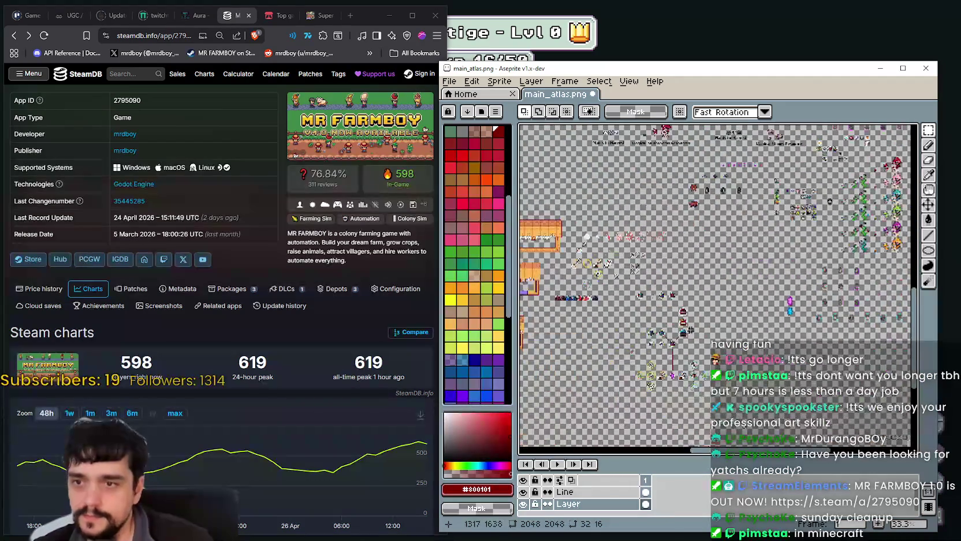
Step: Paste the wooden chest and place it right of the orange chest
{"action": "scroll", "coordinate": [690, 335], "scroll_direction": "up", "scroll_amount": 3}
{"action": "scroll", "coordinate": [682, 254], "scroll_direction": "up", "scroll_amount": 1}
{"action": "key", "text": "ctrl+v"}
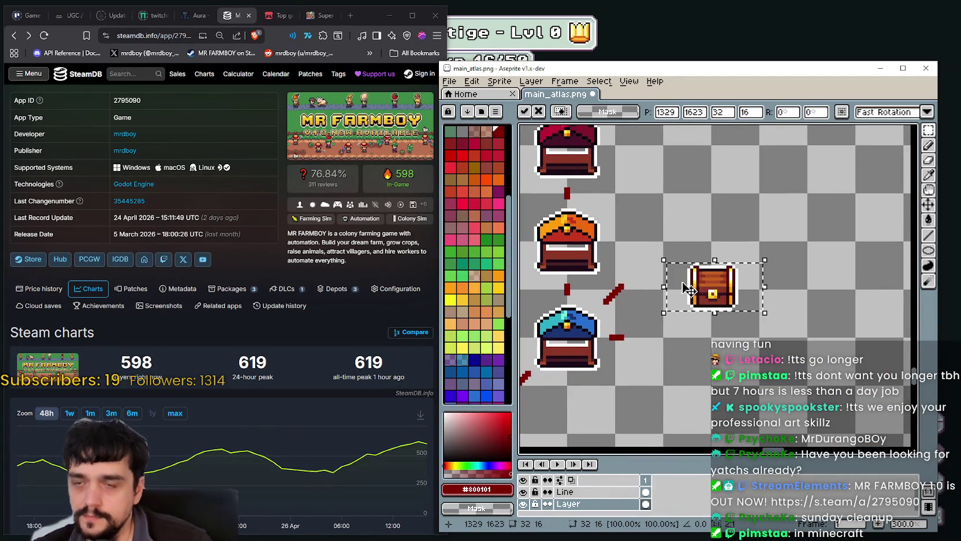
{"action": "key", "text": "Escape"}
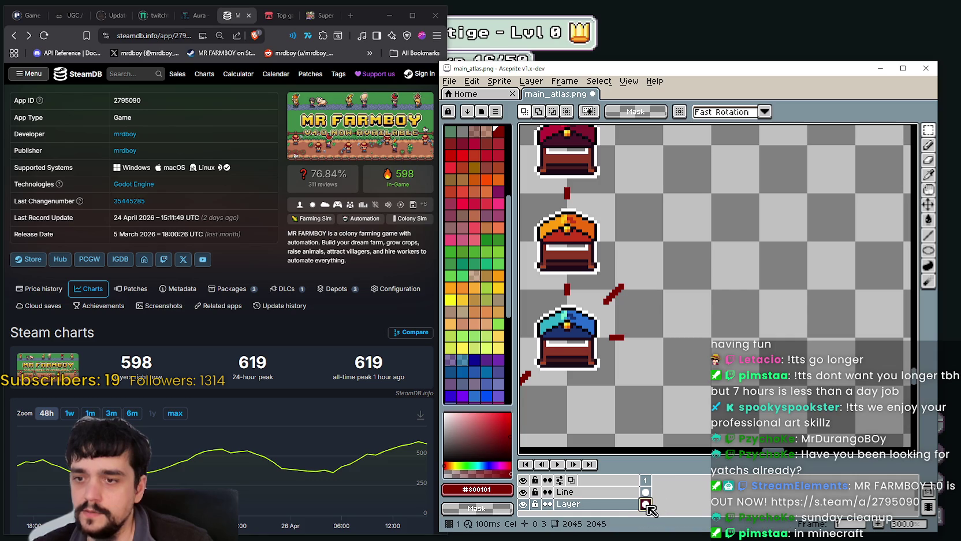
{"action": "left_click", "coordinate": [523, 504]}
{"action": "left_click", "coordinate": [524, 504]}
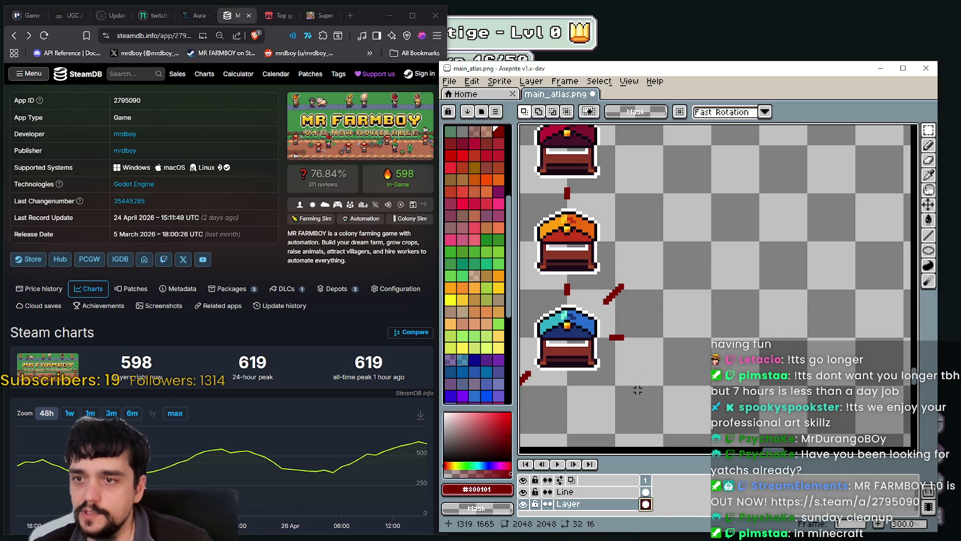
{"action": "key", "text": "ctrl+v"}
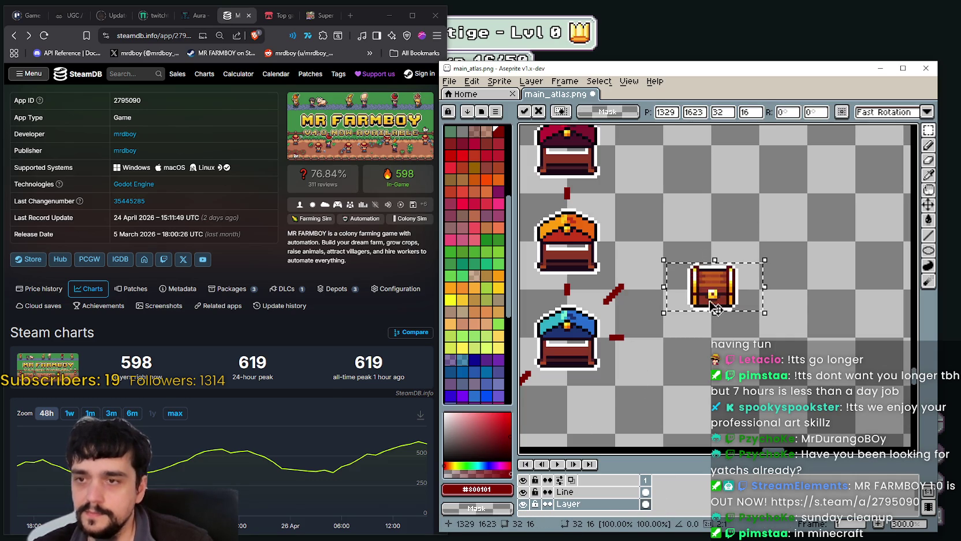
{"action": "left_click_drag", "start_coordinate": [712, 284], "coordinate": [673, 245]}
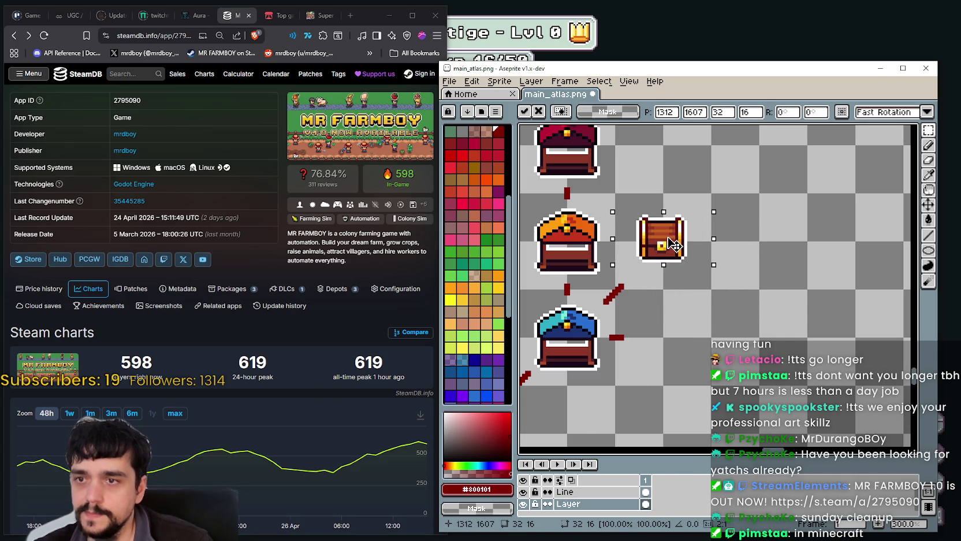
{"action": "scroll", "coordinate": [674, 244], "scroll_direction": "up", "scroll_amount": 1}
{"action": "scroll", "coordinate": [676, 244], "scroll_direction": "up", "scroll_amount": 1}
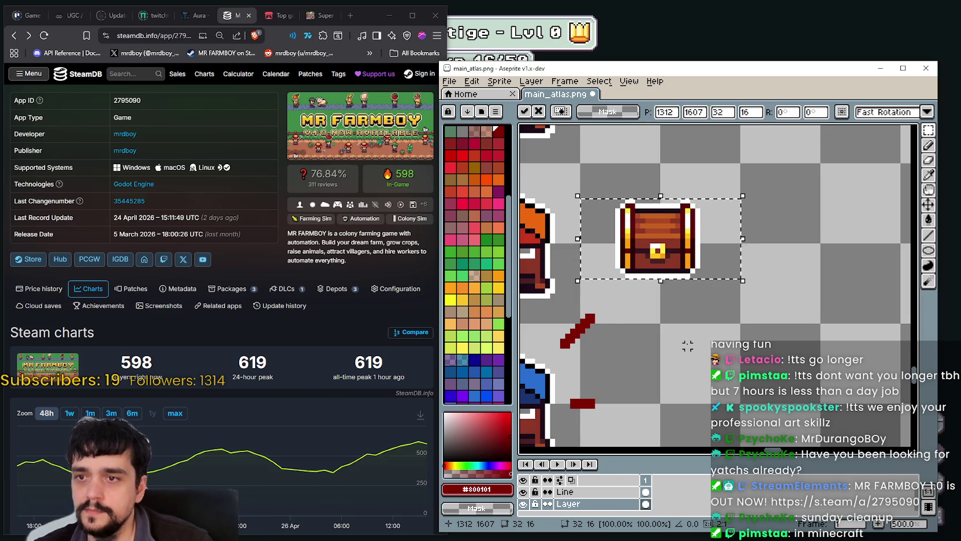
{"action": "key", "text": "Return"}
{"action": "left_click_drag", "start_coordinate": [686, 343], "coordinate": [726, 310]}
Step: Delete the old diagonal connector and redraw it in red on the Line layer
{"action": "mouse_move", "coordinate": [603, 327]}
{"action": "left_mouse_down"}
{"action": "mouse_move", "coordinate": [673, 272]}
{"action": "mouse_move", "coordinate": [669, 352]}
{"action": "left_mouse_up"}
{"action": "key", "text": "Delete"}
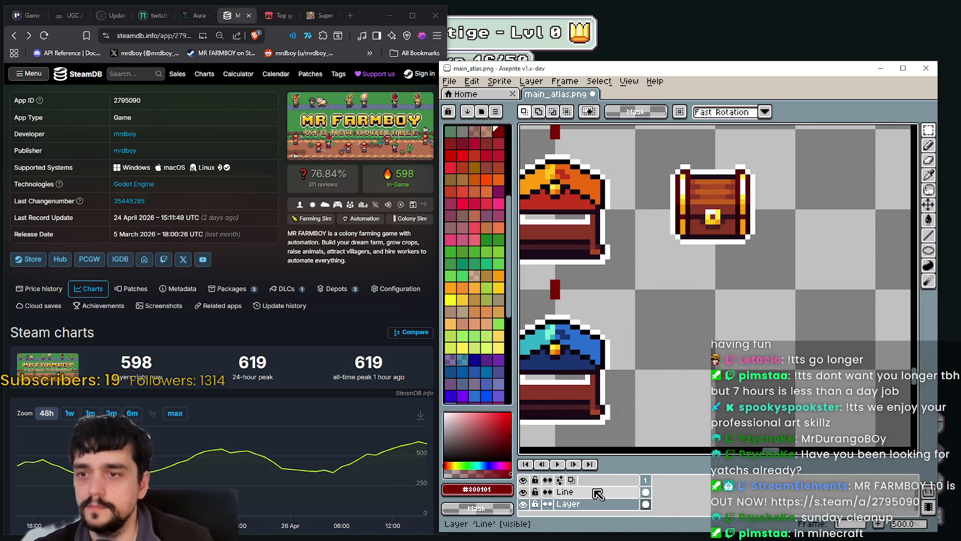
{"action": "left_click", "coordinate": [599, 492]}
{"action": "left_click", "coordinate": [928, 235]}
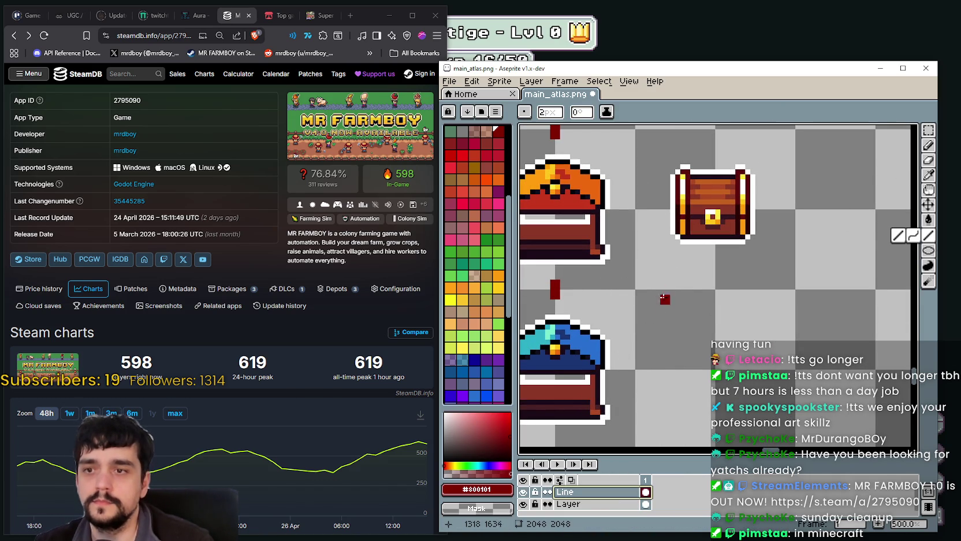
{"action": "left_click_drag", "start_coordinate": [650, 275], "coordinate": [623, 303]}
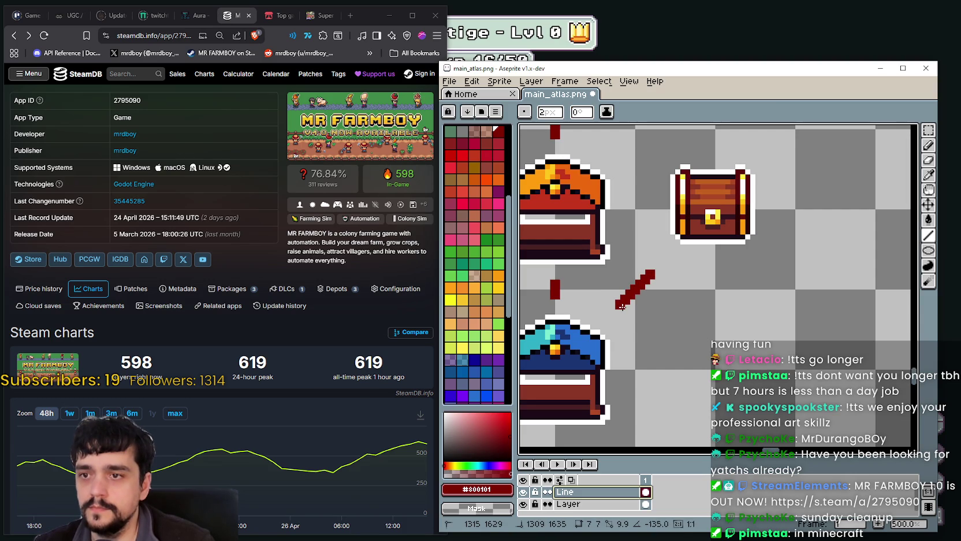
{"action": "left_click", "coordinate": [660, 334]}
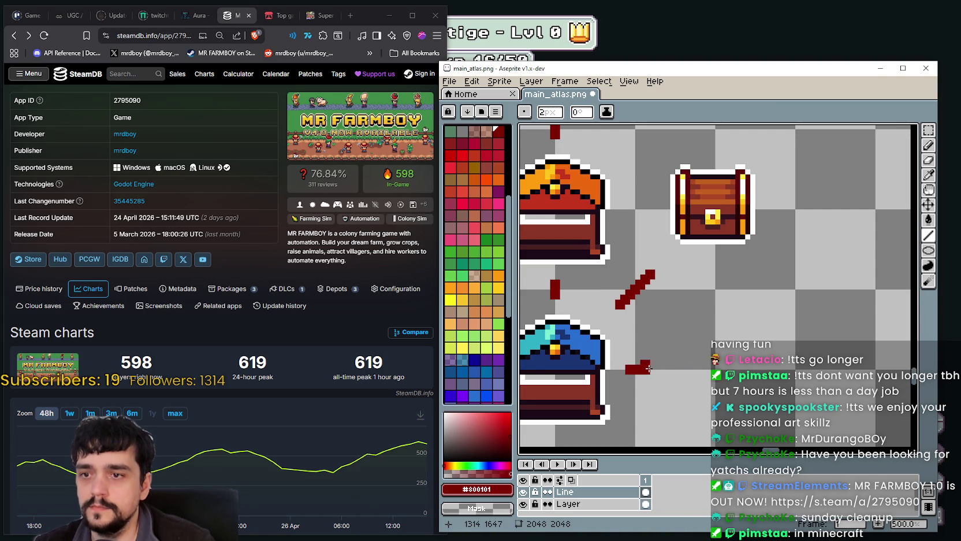
Step: Pick the Rectangular Marquee tool and pan over to the skill-tree icons and their red connectors
{"action": "scroll", "coordinate": [600, 427], "scroll_direction": "down", "scroll_amount": 1}
{"action": "scroll", "coordinate": [601, 428], "scroll_direction": "down", "scroll_amount": 1}
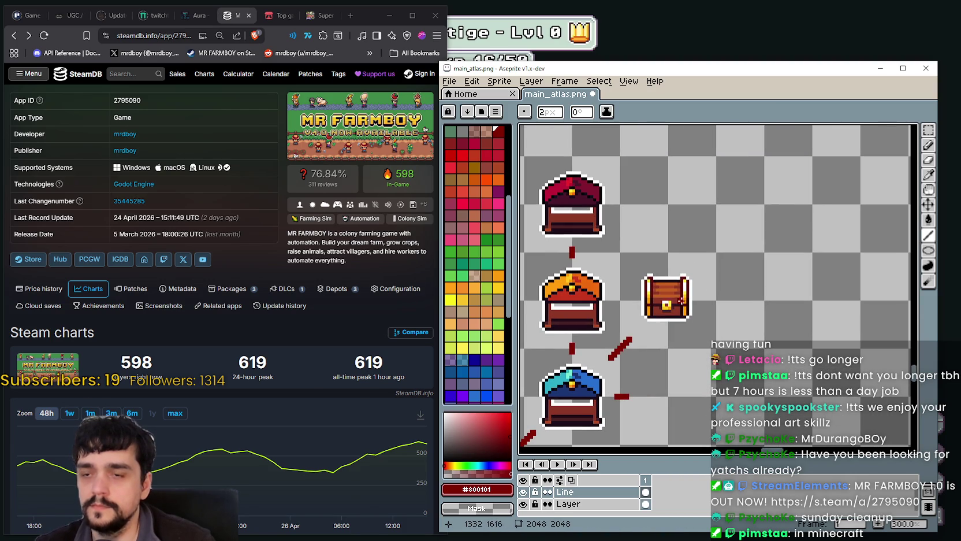
{"action": "left_click", "coordinate": [928, 130]}
{"action": "scroll", "coordinate": [723, 318], "scroll_direction": "down", "scroll_amount": 1}
{"action": "scroll", "coordinate": [670, 342], "scroll_direction": "down", "scroll_amount": 3}
{"action": "scroll", "coordinate": [650, 344], "scroll_direction": "up", "scroll_amount": 1}
{"action": "scroll", "coordinate": [647, 338], "scroll_direction": "up", "scroll_amount": 3}
{"action": "scroll", "coordinate": [644, 332], "scroll_direction": "down", "scroll_amount": 3}
{"action": "scroll", "coordinate": [642, 326], "scroll_direction": "up", "scroll_amount": 1}
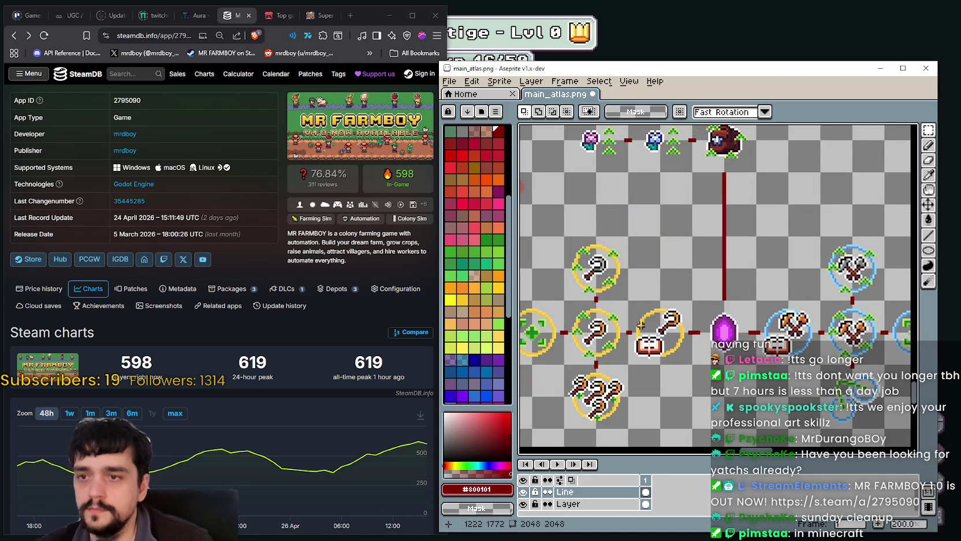
{"action": "left_click_drag", "start_coordinate": [642, 325], "coordinate": [565, 415]}
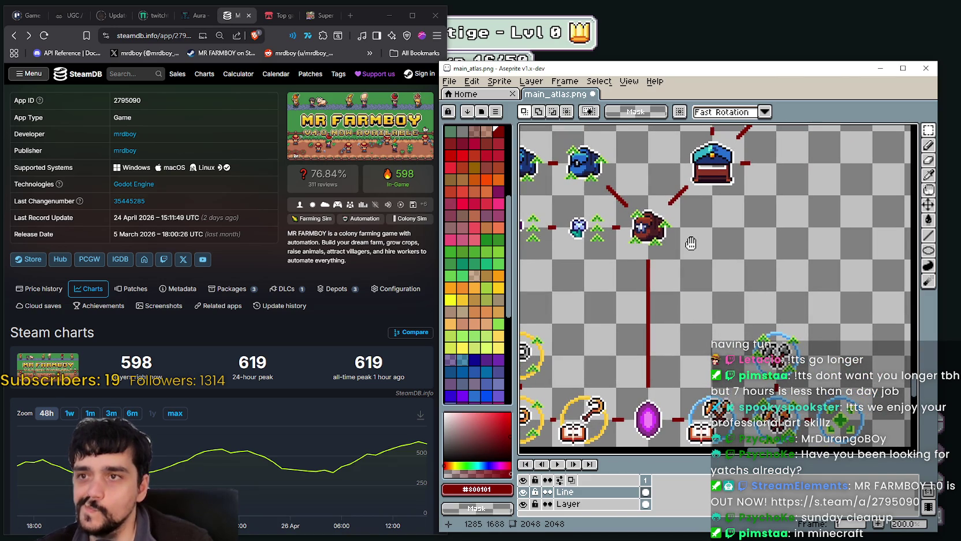
{"action": "left_click_drag", "start_coordinate": [691, 243], "coordinate": [744, 212]}
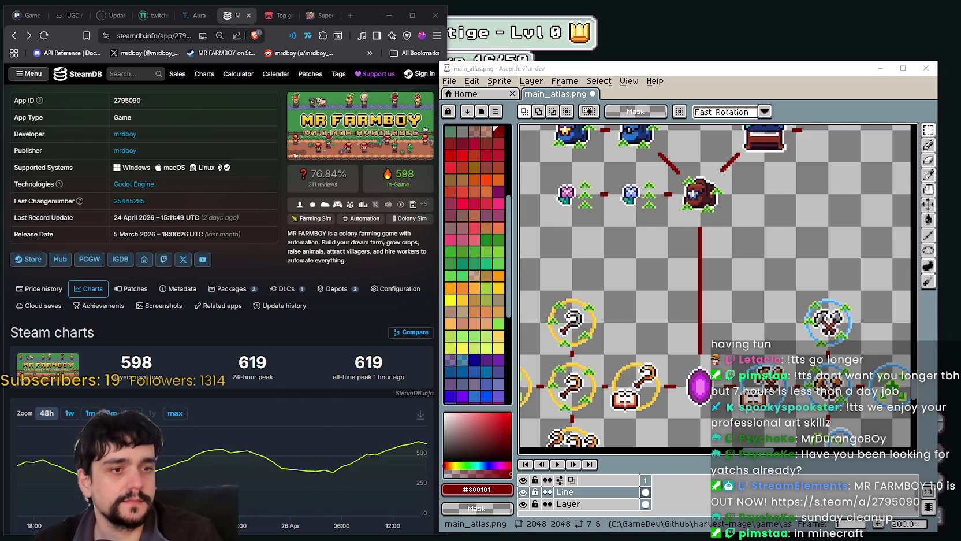
Step: Zoom to 600% and marquee-select the green plus skill icon on the Layer layer
{"action": "scroll", "coordinate": [767, 255], "scroll_direction": "up", "scroll_amount": 5}
{"action": "scroll", "coordinate": [767, 254], "scroll_direction": "right", "scroll_amount": 3}
{"action": "scroll", "coordinate": [767, 255], "scroll_direction": "down", "scroll_amount": 5}
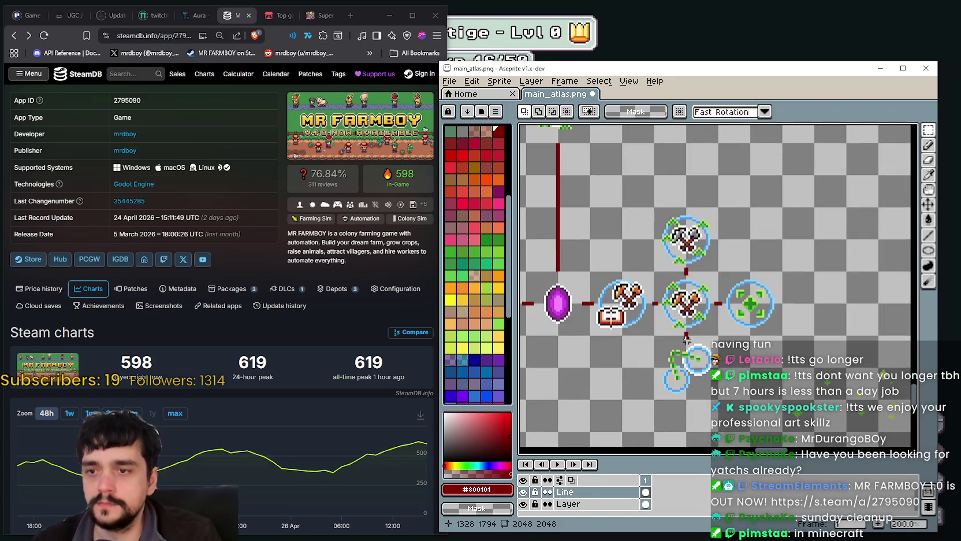
{"action": "scroll", "coordinate": [777, 313], "scroll_direction": "up", "scroll_amount": 1}
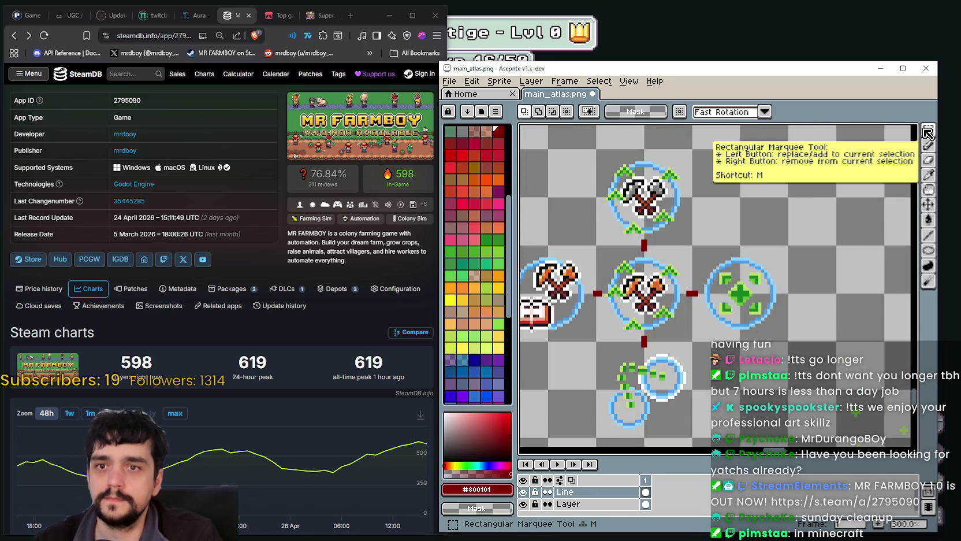
{"action": "left_click", "coordinate": [928, 130]}
{"action": "scroll", "coordinate": [746, 304], "scroll_direction": "up", "scroll_amount": 1}
{"action": "scroll", "coordinate": [744, 291], "scroll_direction": "up", "scroll_amount": 1}
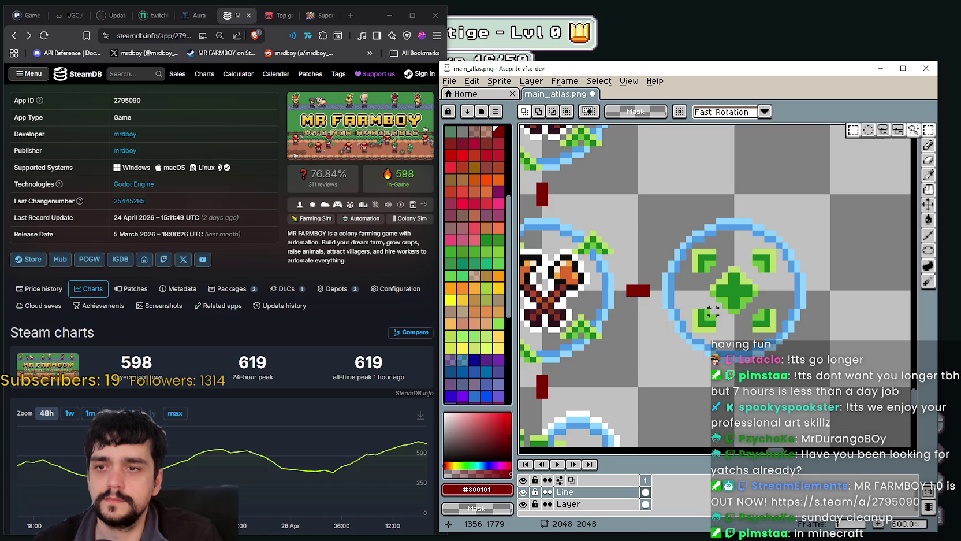
{"action": "left_click_drag", "start_coordinate": [712, 312], "coordinate": [749, 269]}
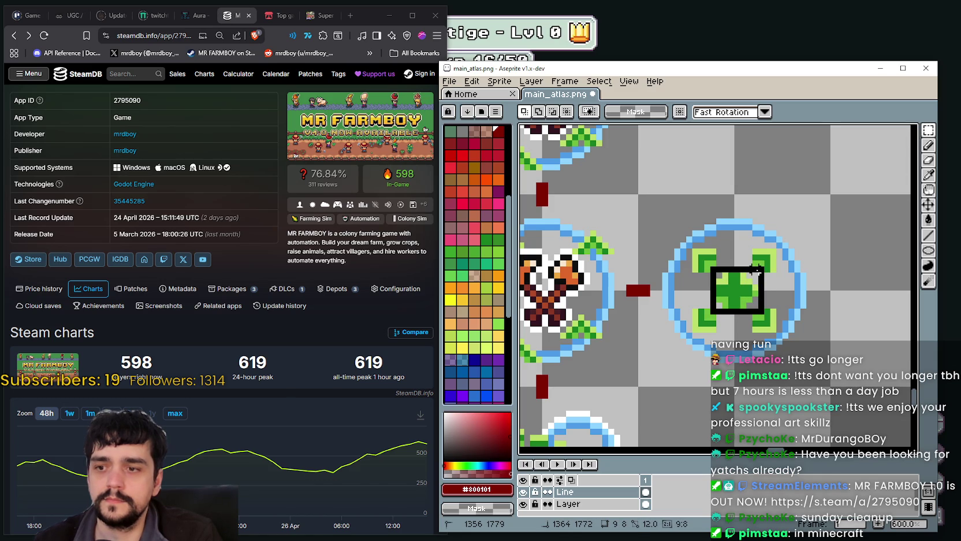
{"action": "left_click", "coordinate": [569, 503]}
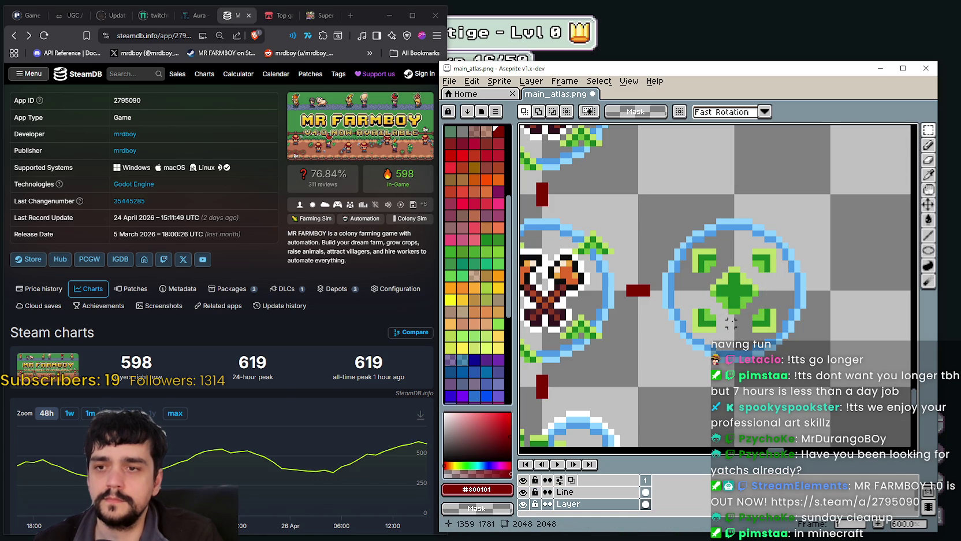
{"action": "left_click_drag", "start_coordinate": [715, 316], "coordinate": [761, 258]}
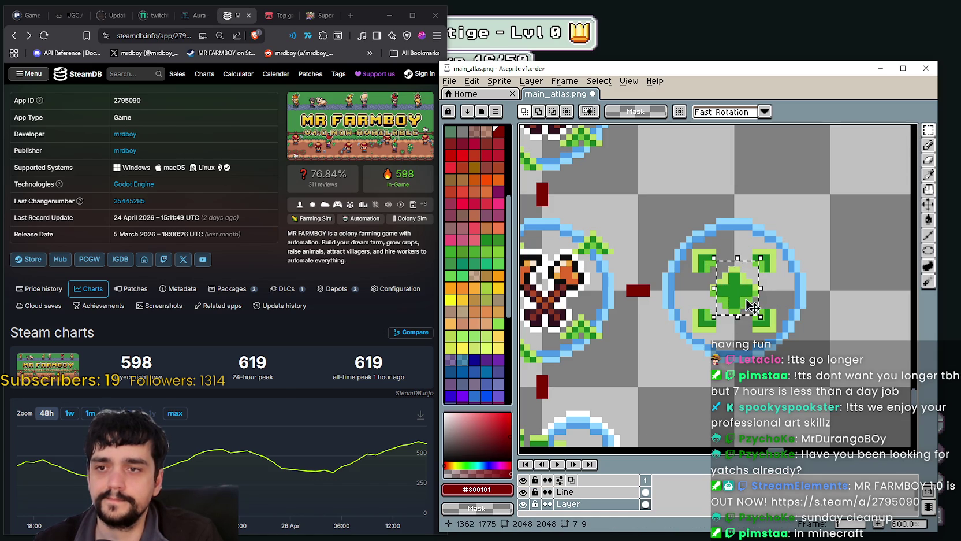
Step: Deselect, recentre the view, and reselect the green icon's 9x7 area
{"action": "scroll", "coordinate": [682, 287], "scroll_direction": "down", "scroll_amount": 2}
{"action": "key", "text": "ctrl+d"}
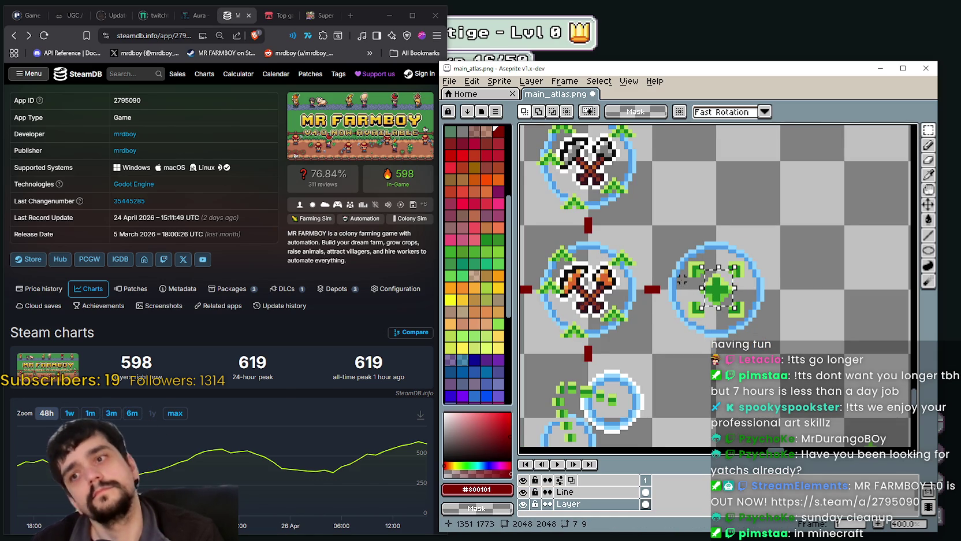
{"action": "scroll", "coordinate": [682, 283], "scroll_direction": "down", "scroll_amount": 1}
{"action": "scroll", "coordinate": [679, 280], "scroll_direction": "up", "scroll_amount": 1}
{"action": "scroll", "coordinate": [673, 275], "scroll_direction": "up", "scroll_amount": 2}
{"action": "left_click_drag", "start_coordinate": [670, 271], "coordinate": [661, 269]}
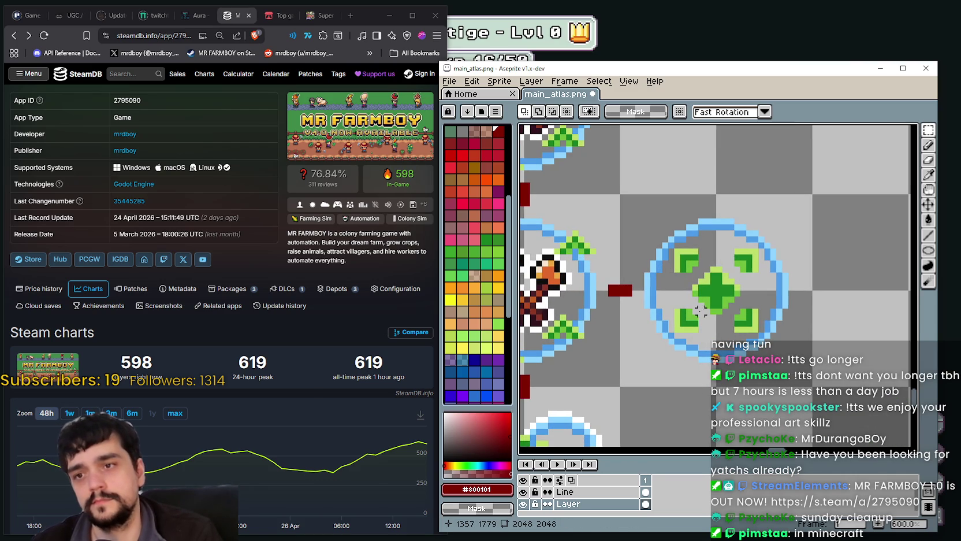
{"action": "left_click_drag", "start_coordinate": [719, 291], "coordinate": [743, 276]}
Step: Zoom out and scroll over to The Cave resource area
{"action": "scroll", "coordinate": [737, 269], "scroll_direction": "down", "scroll_amount": 2}
{"action": "scroll", "coordinate": [722, 283], "scroll_direction": "down", "scroll_amount": 1}
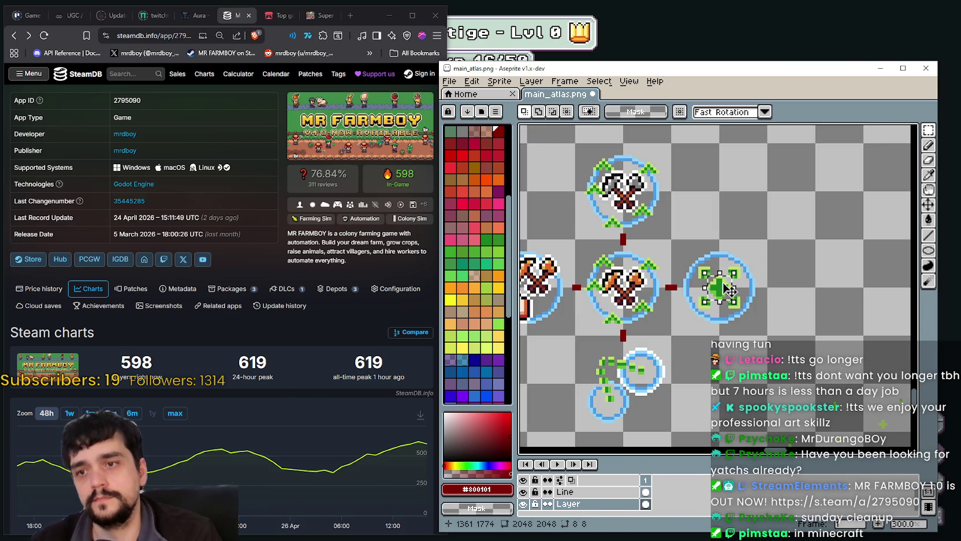
{"action": "scroll", "coordinate": [693, 306], "scroll_direction": "down", "scroll_amount": 1}
{"action": "scroll", "coordinate": [665, 335], "scroll_direction": "down", "scroll_amount": 1}
{"action": "scroll", "coordinate": [664, 334], "scroll_direction": "up", "scroll_amount": 2}
{"action": "scroll", "coordinate": [658, 330], "scroll_direction": "up", "scroll_amount": 2}
{"action": "scroll", "coordinate": [653, 327], "scroll_direction": "up", "scroll_amount": 3}
{"action": "scroll", "coordinate": [646, 325], "scroll_direction": "up", "scroll_amount": 2}
{"action": "scroll", "coordinate": [647, 324], "scroll_direction": "down", "scroll_amount": 1}
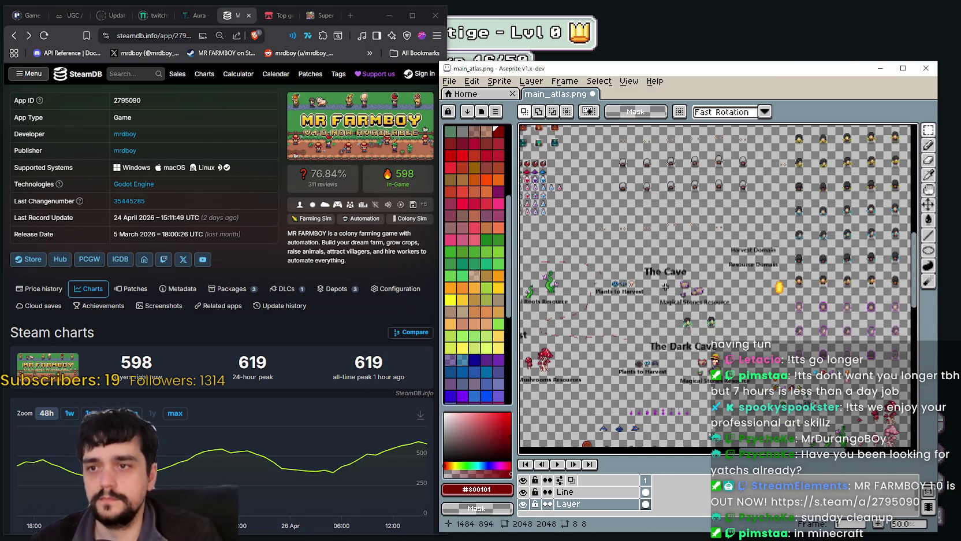
Step: Zoom out to 25% and pan the atlas overview toward its lower left
{"action": "scroll", "coordinate": [740, 248], "scroll_direction": "down", "scroll_amount": 1}
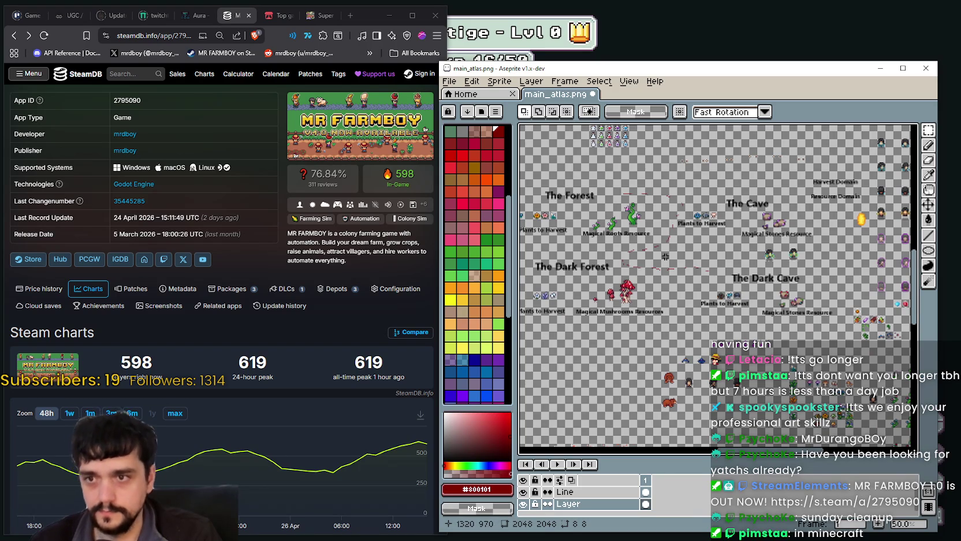
{"action": "scroll", "coordinate": [688, 249], "scroll_direction": "up", "scroll_amount": 1}
{"action": "scroll", "coordinate": [716, 230], "scroll_direction": "down", "scroll_amount": 1}
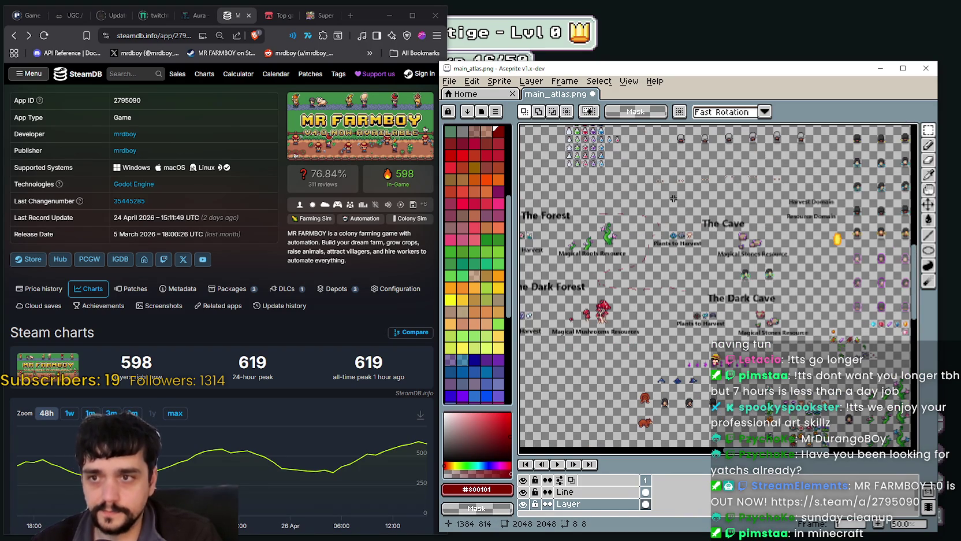
{"action": "left_click_drag", "start_coordinate": [674, 198], "coordinate": [698, 312]}
{"action": "scroll", "coordinate": [708, 252], "scroll_direction": "up", "scroll_amount": 2}
{"action": "scroll", "coordinate": [688, 277], "scroll_direction": "down", "scroll_amount": 1}
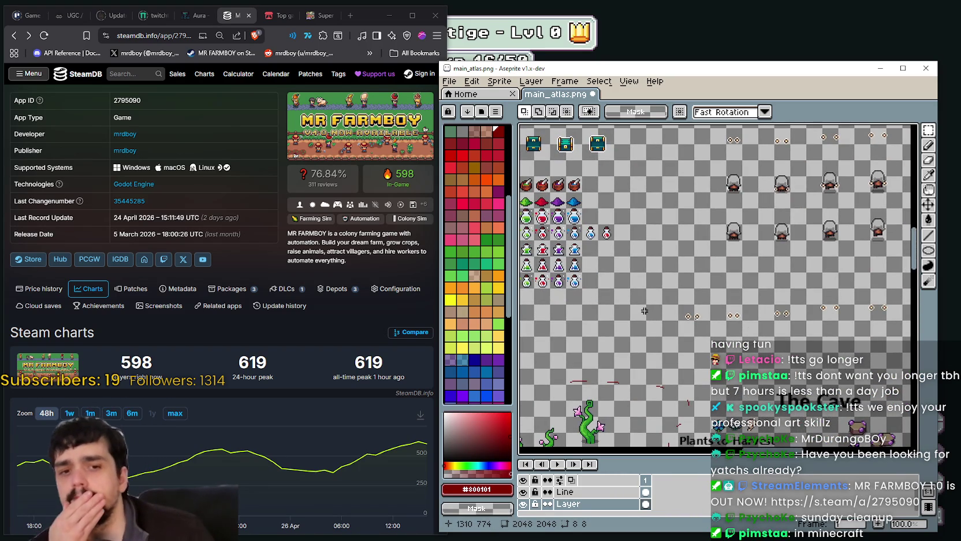
Step: Zoom back to 200% centred on the chest sprites, then switch to File Explorer
{"action": "scroll", "coordinate": [644, 311], "scroll_direction": "up", "scroll_amount": 2}
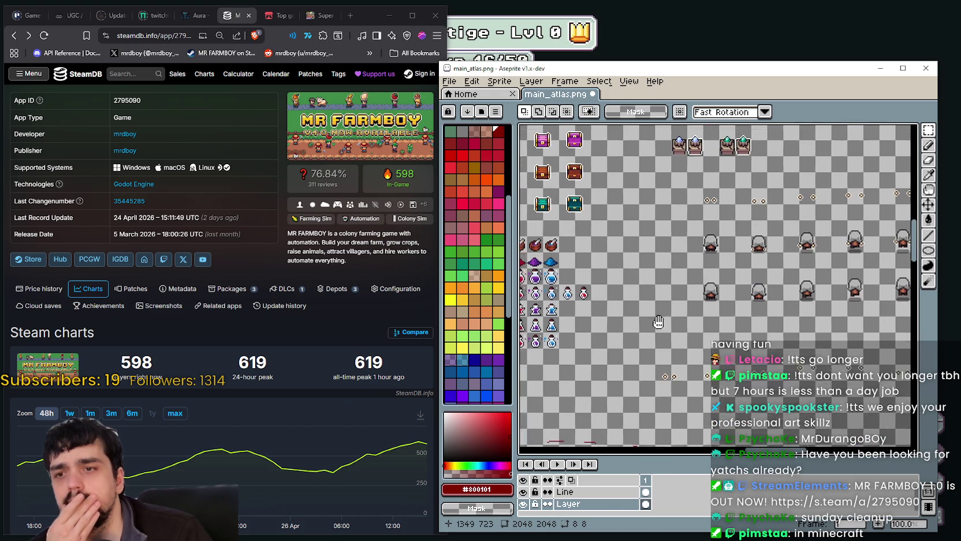
{"action": "scroll", "coordinate": [647, 308], "scroll_direction": "down", "scroll_amount": 2}
{"action": "scroll", "coordinate": [646, 295], "scroll_direction": "down", "scroll_amount": 2}
{"action": "scroll", "coordinate": [644, 277], "scroll_direction": "down", "scroll_amount": 2}
{"action": "scroll", "coordinate": [642, 261], "scroll_direction": "down", "scroll_amount": 2}
{"action": "scroll", "coordinate": [643, 261], "scroll_direction": "down", "scroll_amount": 2}
{"action": "scroll", "coordinate": [621, 236], "scroll_direction": "down", "scroll_amount": 1}
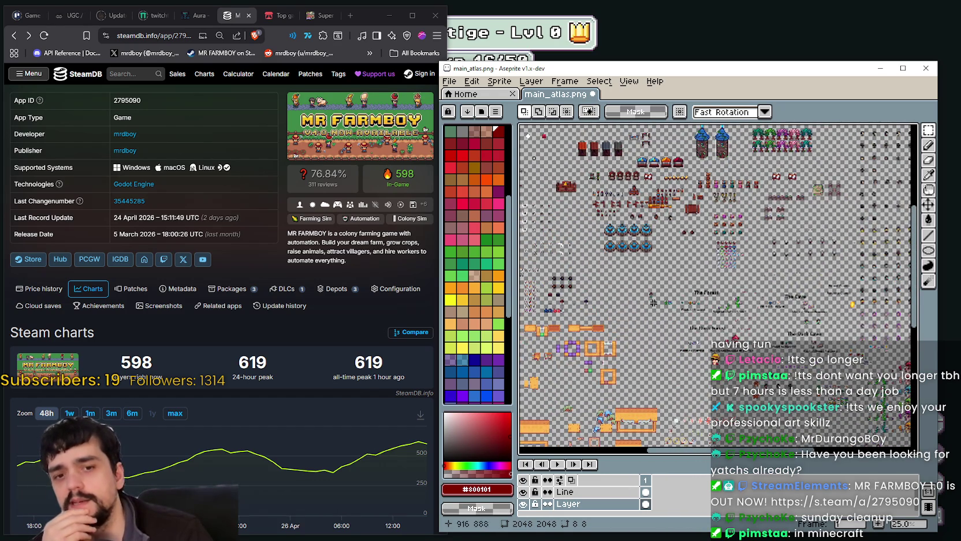
{"action": "scroll", "coordinate": [635, 334], "scroll_direction": "down", "scroll_amount": 3}
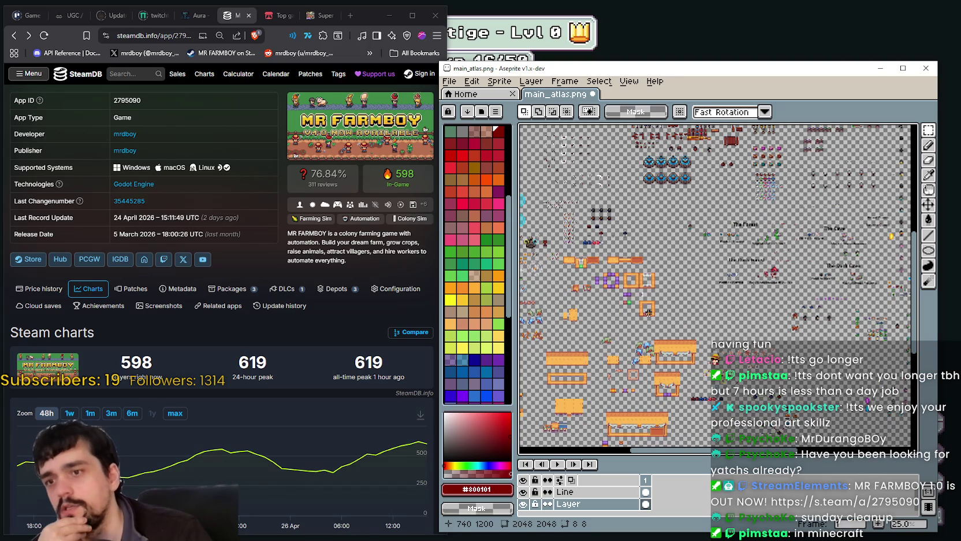
{"action": "scroll", "coordinate": [717, 306], "scroll_direction": "up", "scroll_amount": 1}
{"action": "scroll", "coordinate": [784, 300], "scroll_direction": "up", "scroll_amount": 1}
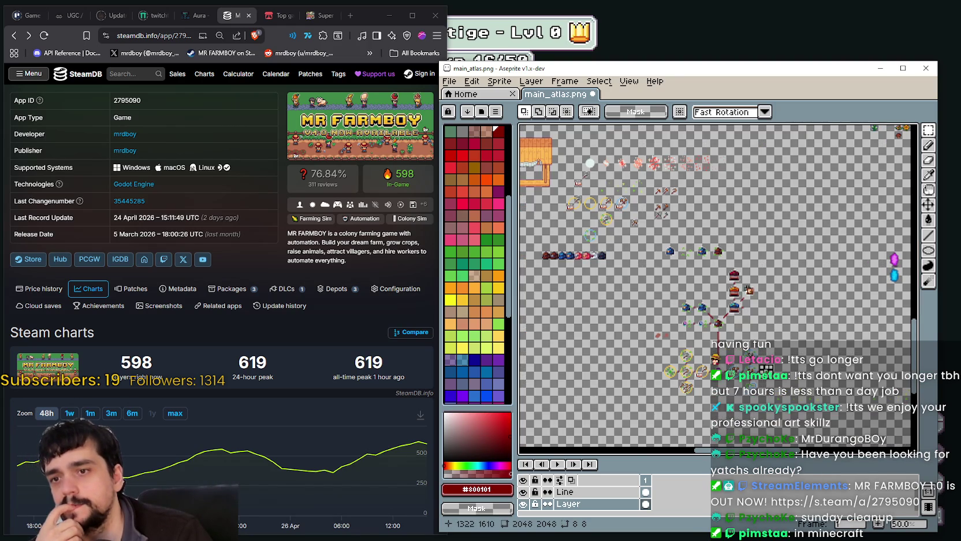
{"action": "scroll", "coordinate": [754, 291], "scroll_direction": "up", "scroll_amount": 2}
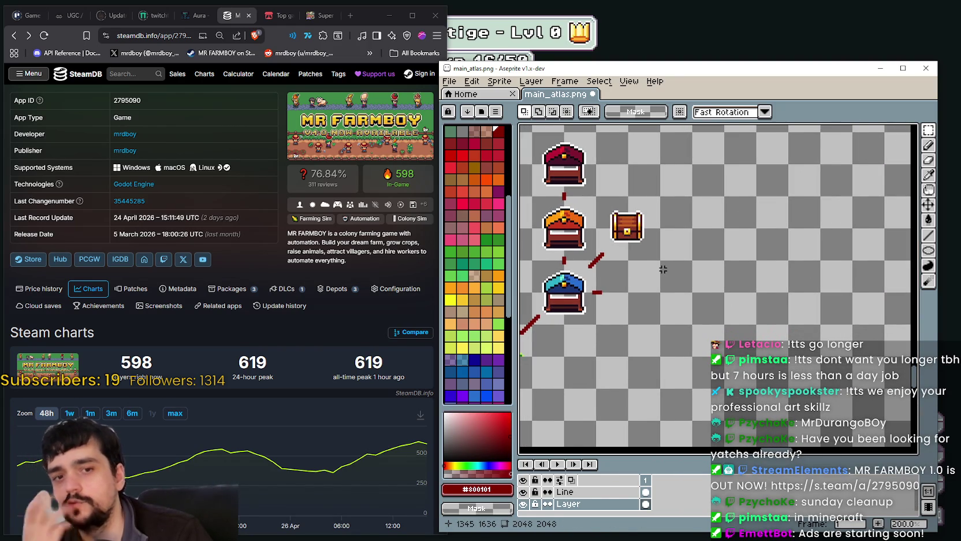
{"action": "key", "text": "alt+Tab"}
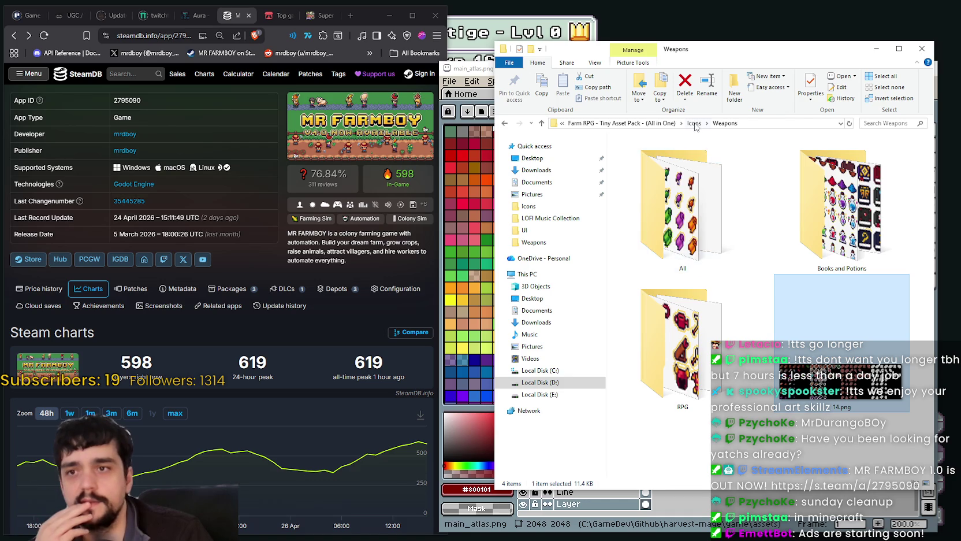
Step: Go up to the Icons folder and browse its files, selecting Food 0.1.png
{"action": "key", "text": "alt+Up"}
{"action": "key", "text": "alt+Tab"}
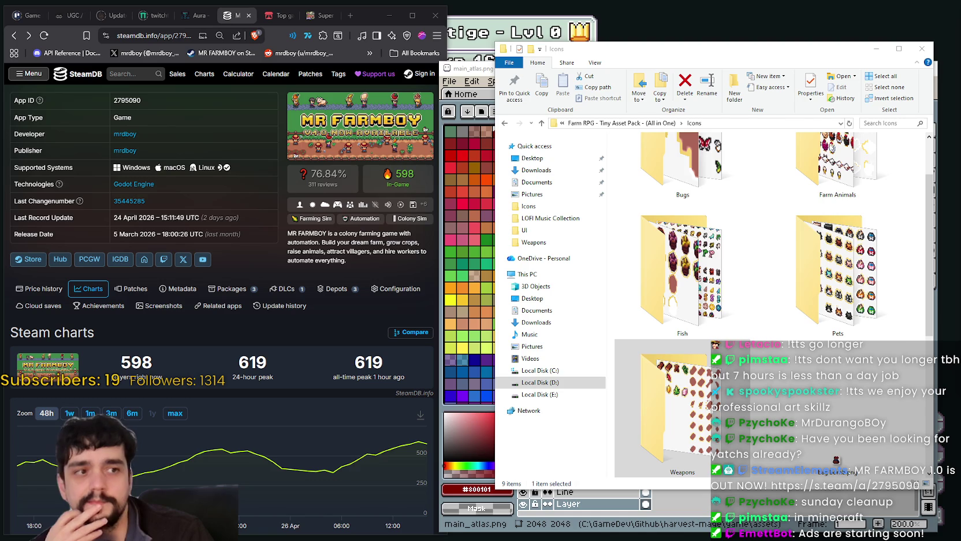
{"action": "scroll", "coordinate": [774, 324], "scroll_direction": "down", "scroll_amount": 3}
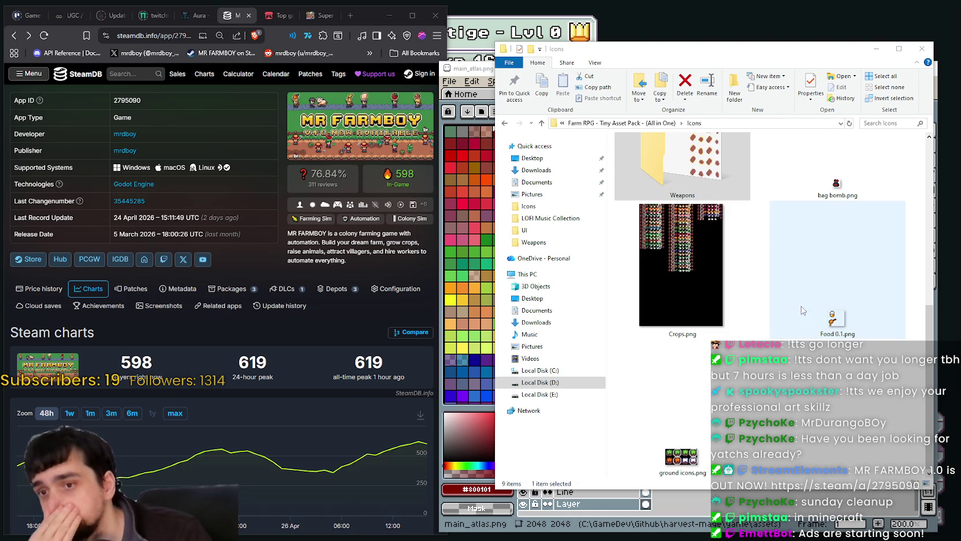
{"action": "left_click", "coordinate": [773, 324]}
{"action": "scroll", "coordinate": [745, 298], "scroll_direction": "up", "scroll_amount": 5}
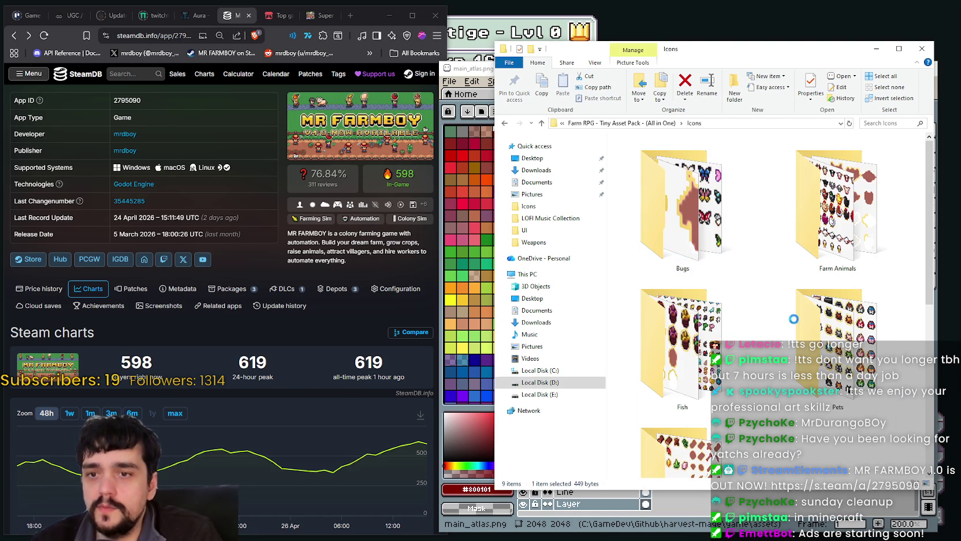
{"action": "scroll", "coordinate": [760, 303], "scroll_direction": "down", "scroll_amount": 5}
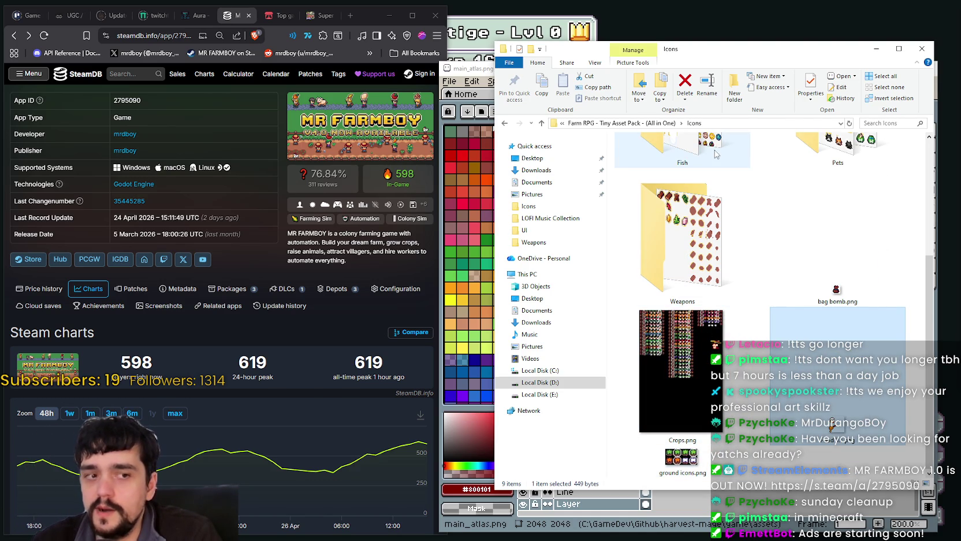
Step: Open HUD.png from the asset pack's UI folder in Aseprite
{"action": "key", "text": "BackSpace"}
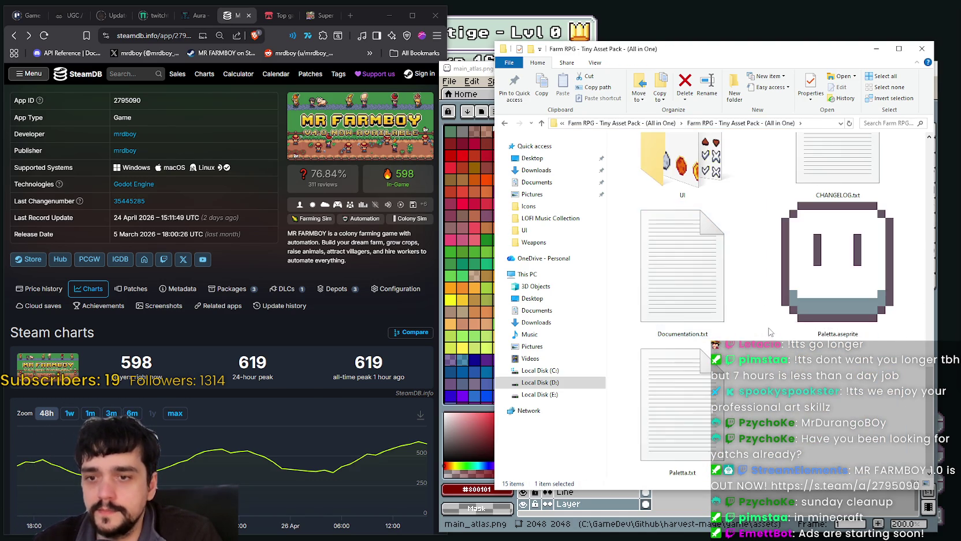
{"action": "key", "text": "Return"}
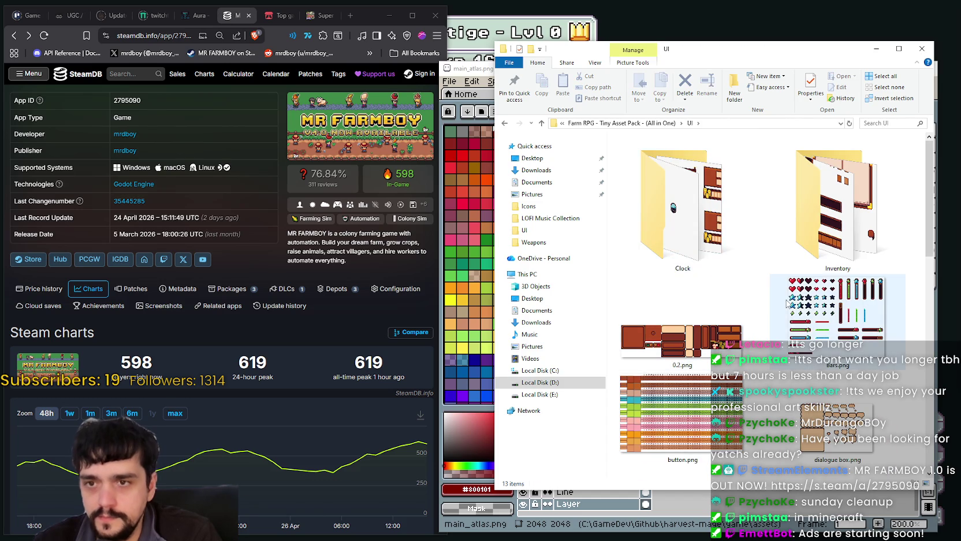
{"action": "scroll", "coordinate": [798, 298], "scroll_direction": "down", "scroll_amount": 3}
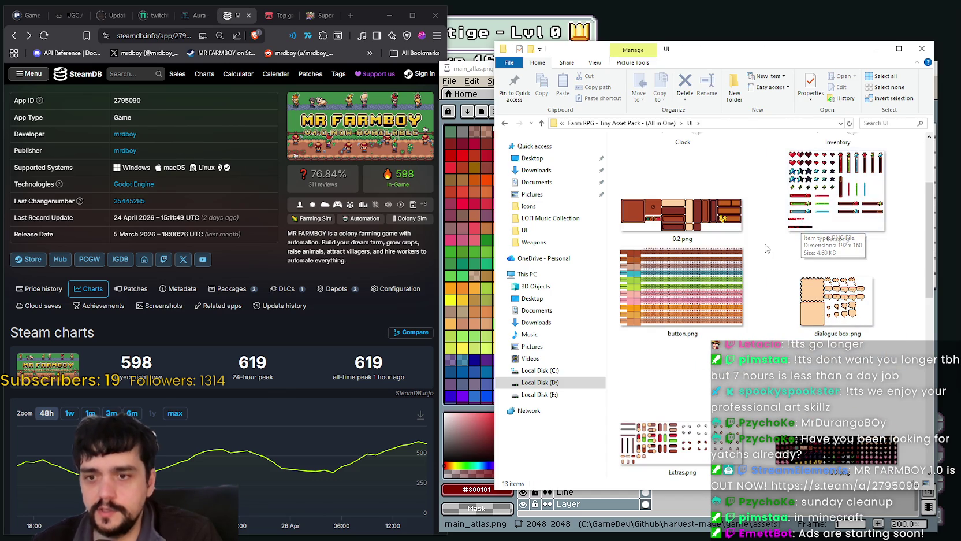
{"action": "scroll", "coordinate": [761, 274], "scroll_direction": "down", "scroll_amount": 2}
{"action": "scroll", "coordinate": [802, 289], "scroll_direction": "down", "scroll_amount": 2}
{"action": "left_click", "coordinate": [801, 156]}
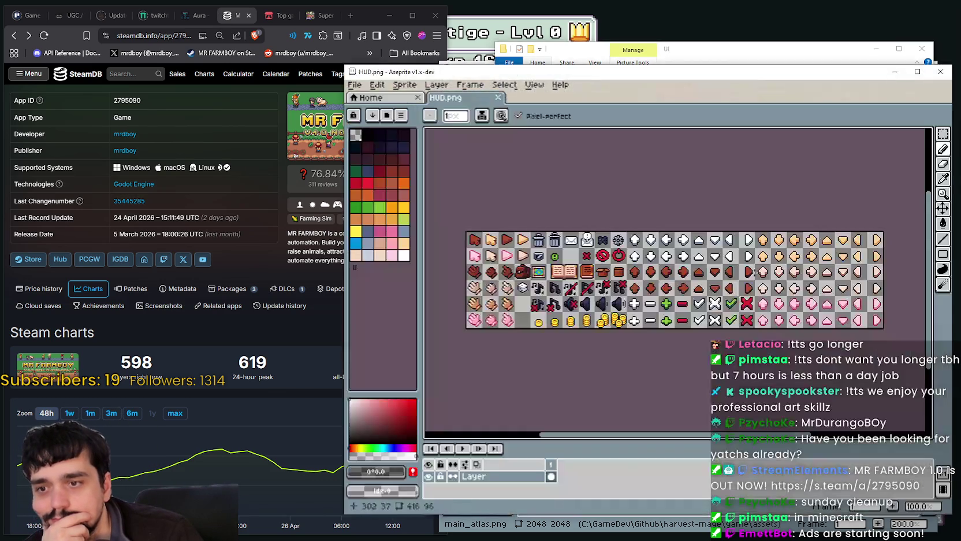
Step: Zoom into HUD.png's hand icons and marquee-select a brown glove cell
{"action": "scroll", "coordinate": [578, 300], "scroll_direction": "up", "scroll_amount": 1}
{"action": "mouse_move", "coordinate": [562, 297]}
{"action": "left_mouse_down"}
{"action": "mouse_move", "coordinate": [702, 312]}
{"action": "mouse_move", "coordinate": [585, 292]}
{"action": "mouse_move", "coordinate": [863, 280]}
{"action": "left_mouse_up"}
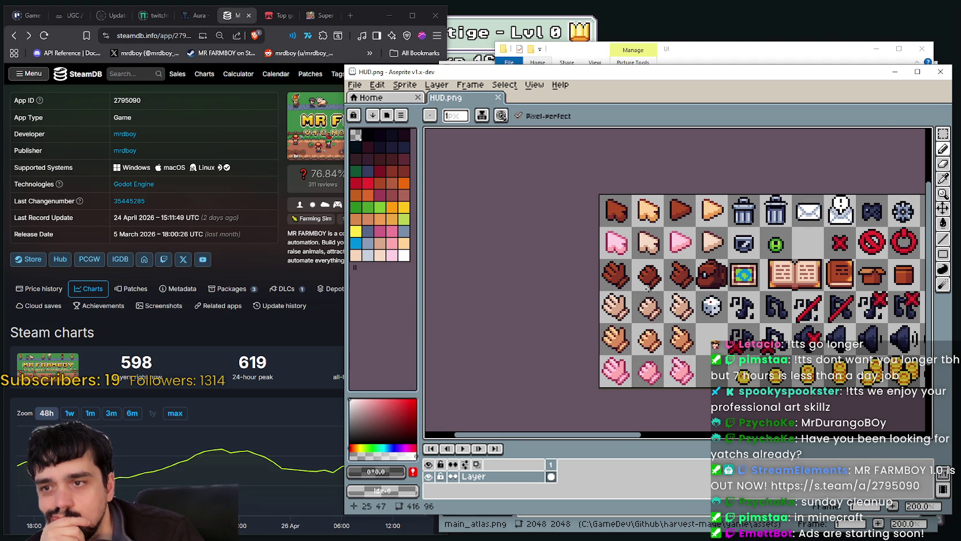
{"action": "scroll", "coordinate": [618, 334], "scroll_direction": "up", "scroll_amount": 3}
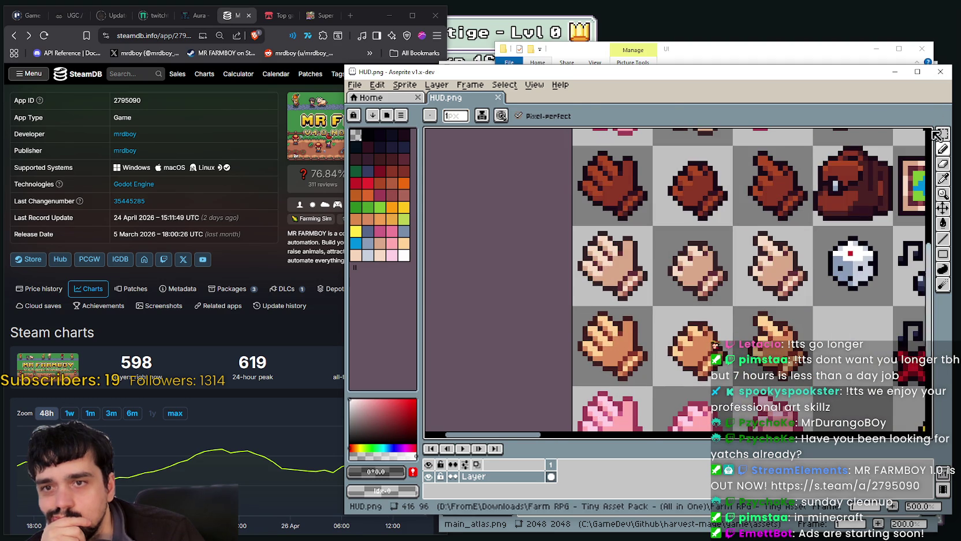
{"action": "key", "text": "m"}
{"action": "scroll", "coordinate": [707, 294], "scroll_direction": "down", "scroll_amount": 1}
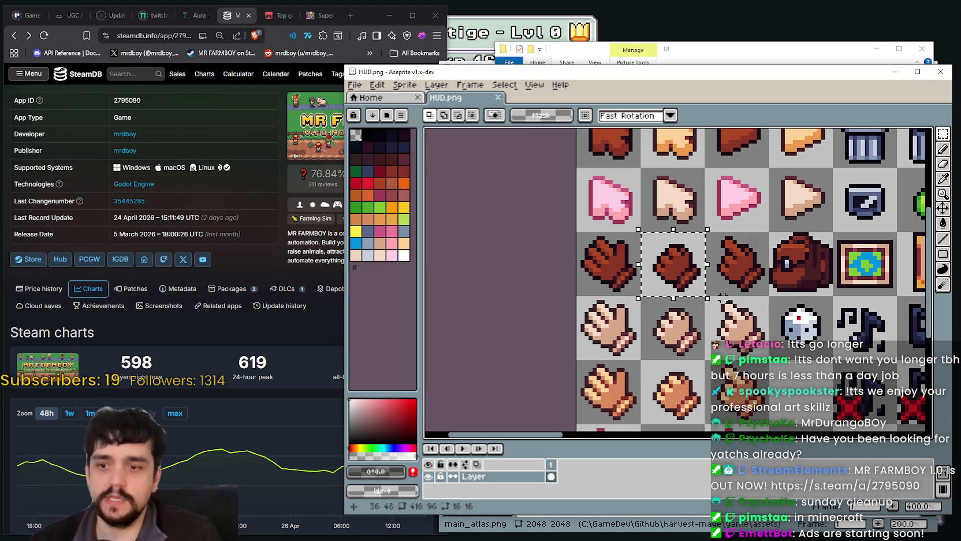
{"action": "scroll", "coordinate": [636, 265], "scroll_direction": "down", "scroll_amount": 2}
{"action": "left_click_drag", "start_coordinate": [657, 259], "coordinate": [473, 241]}
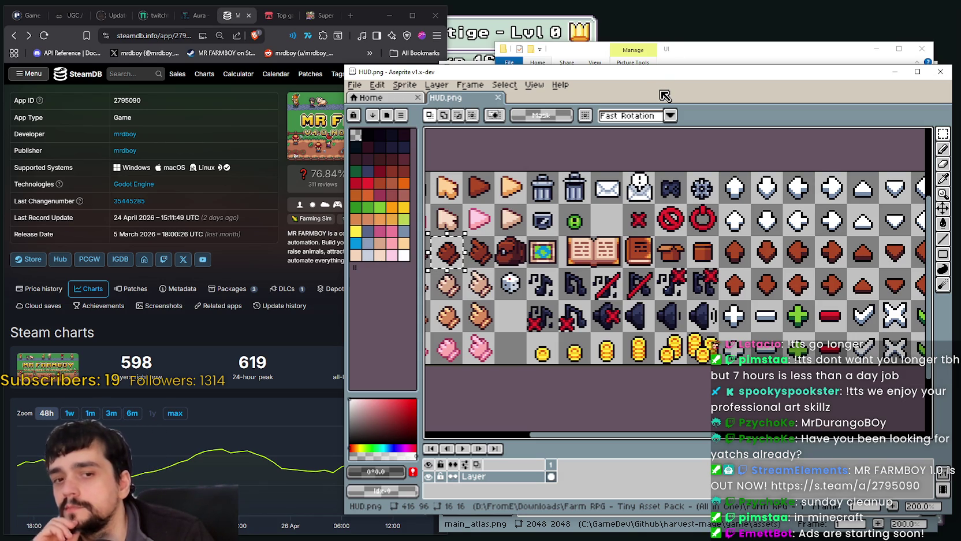
{"action": "mouse_move", "coordinate": [741, 222]}
{"action": "left_mouse_down"}
{"action": "mouse_move", "coordinate": [675, 224]}
{"action": "mouse_move", "coordinate": [771, 225]}
{"action": "left_mouse_up"}
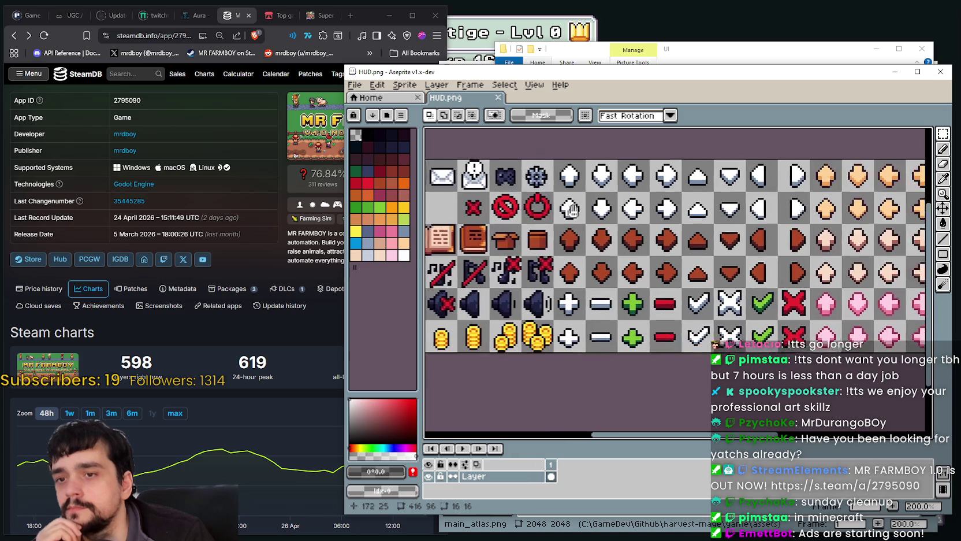
{"action": "left_click_drag", "start_coordinate": [516, 262], "coordinate": [642, 271]}
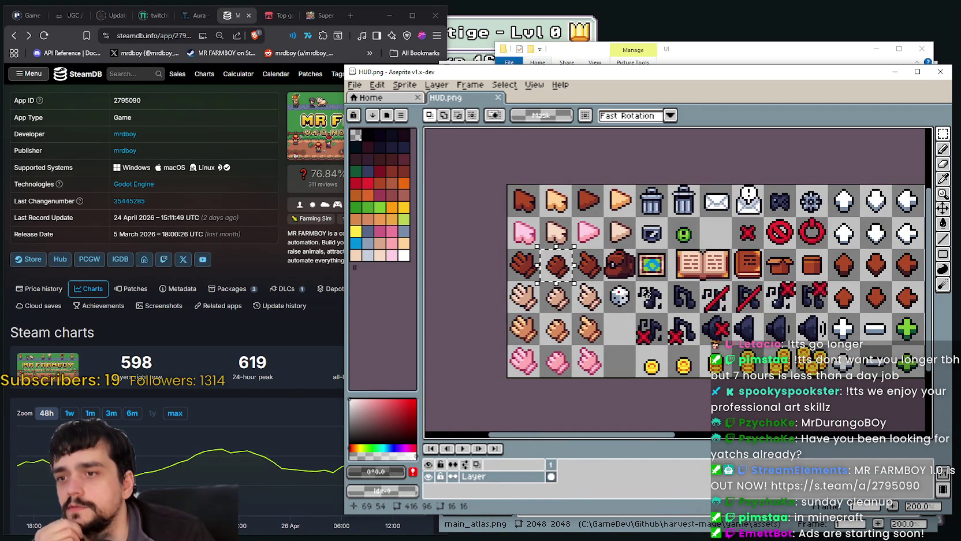
Step: Bring File Explorer's UI folder back in front of Aseprite
{"action": "left_click_drag", "start_coordinate": [695, 76], "coordinate": [691, 92]}
{"action": "left_click", "coordinate": [705, 56]}
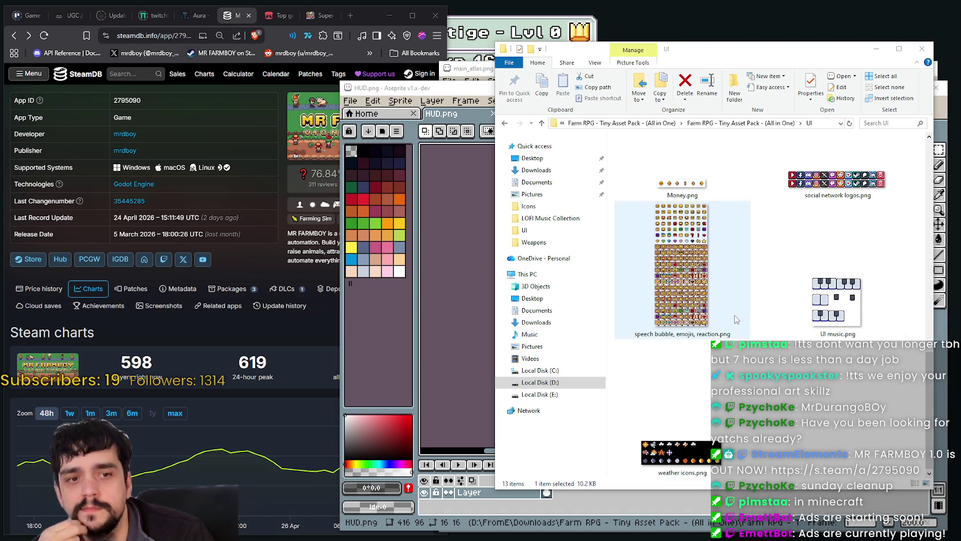
{"action": "left_click", "coordinate": [727, 269]}
{"action": "left_click", "coordinate": [727, 269]}
{"action": "scroll", "coordinate": [727, 269], "scroll_direction": "up", "scroll_amount": 1}
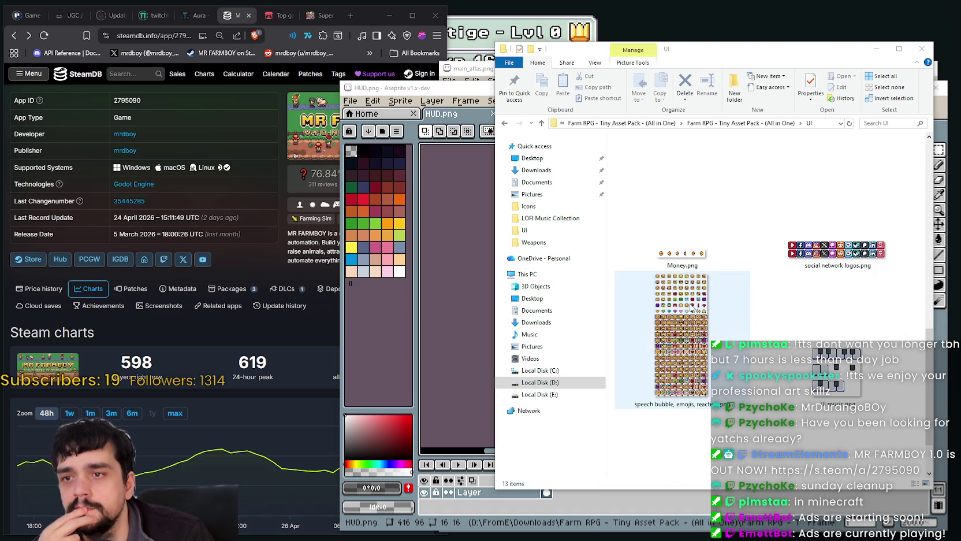
Step: Open weather icons.png in Aseprite and centre its icons in the view
{"action": "scroll", "coordinate": [695, 326], "scroll_direction": "down", "scroll_amount": 1}
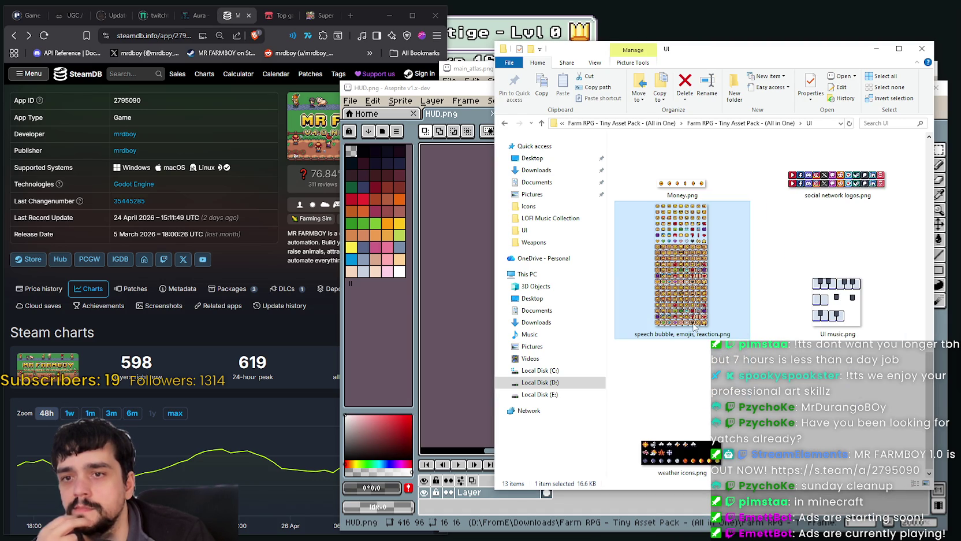
{"action": "left_click", "coordinate": [697, 464]}
{"action": "double_click", "coordinate": [697, 464]}
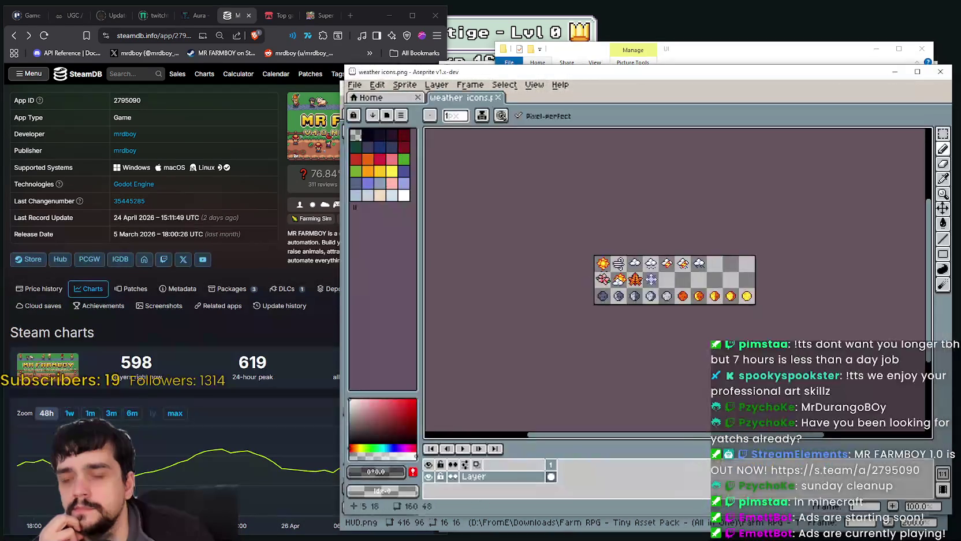
{"action": "scroll", "coordinate": [692, 316], "scroll_direction": "up", "scroll_amount": 1}
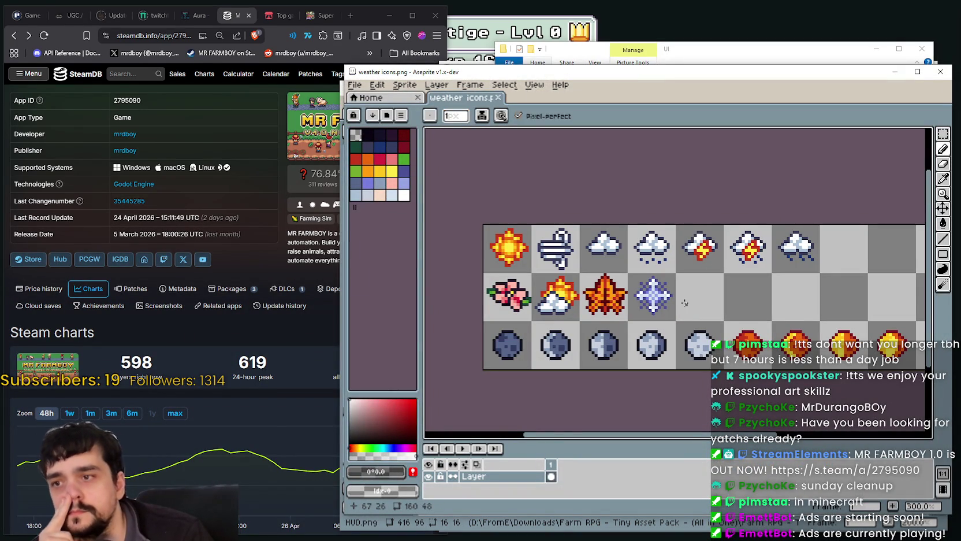
{"action": "left_click_drag", "start_coordinate": [685, 302], "coordinate": [684, 222]}
Step: Marquee-select the lightning-cloud icon cell, then return to File Explorer
{"action": "left_click", "coordinate": [943, 133]}
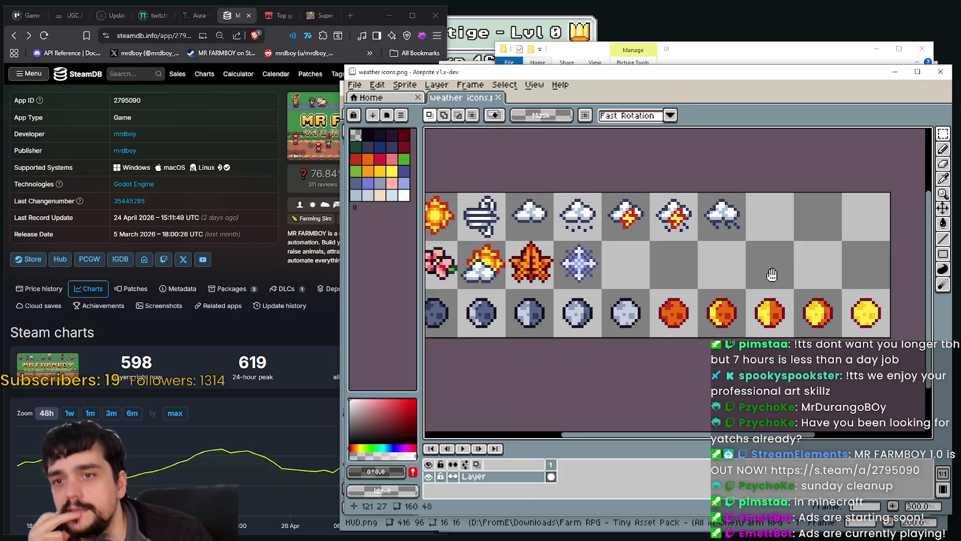
{"action": "scroll", "coordinate": [781, 273], "scroll_direction": "up", "scroll_amount": 1}
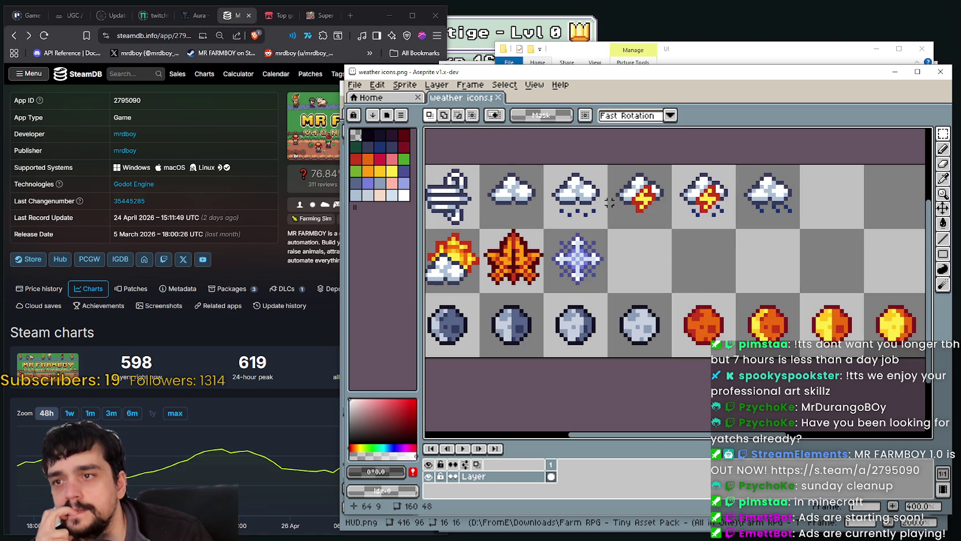
{"action": "scroll", "coordinate": [723, 206], "scroll_direction": "up", "scroll_amount": 1}
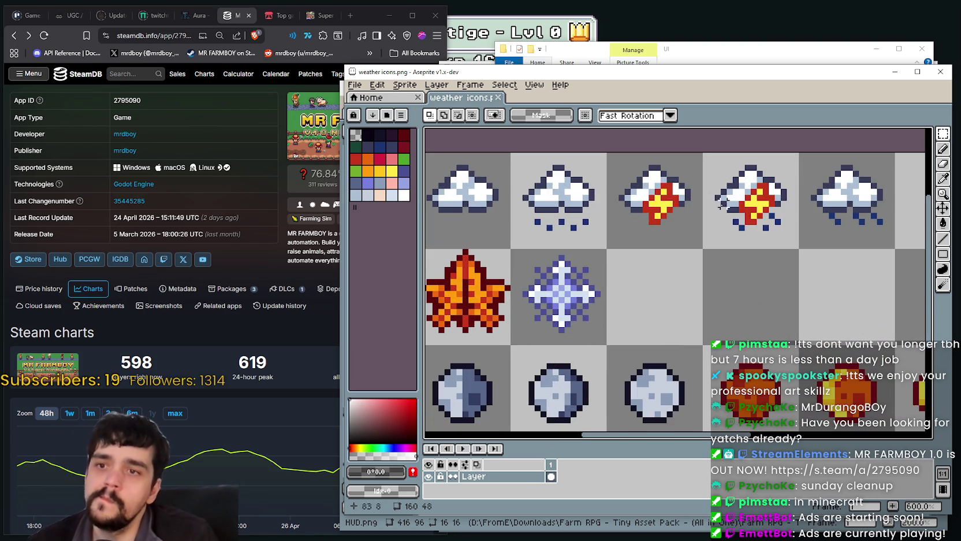
{"action": "scroll", "coordinate": [654, 226], "scroll_direction": "up", "scroll_amount": 1}
{"action": "scroll", "coordinate": [654, 225], "scroll_direction": "down", "scroll_amount": 2}
{"action": "left_click_drag", "start_coordinate": [625, 226], "coordinate": [670, 173]}
{"action": "left_click", "coordinate": [704, 59]}
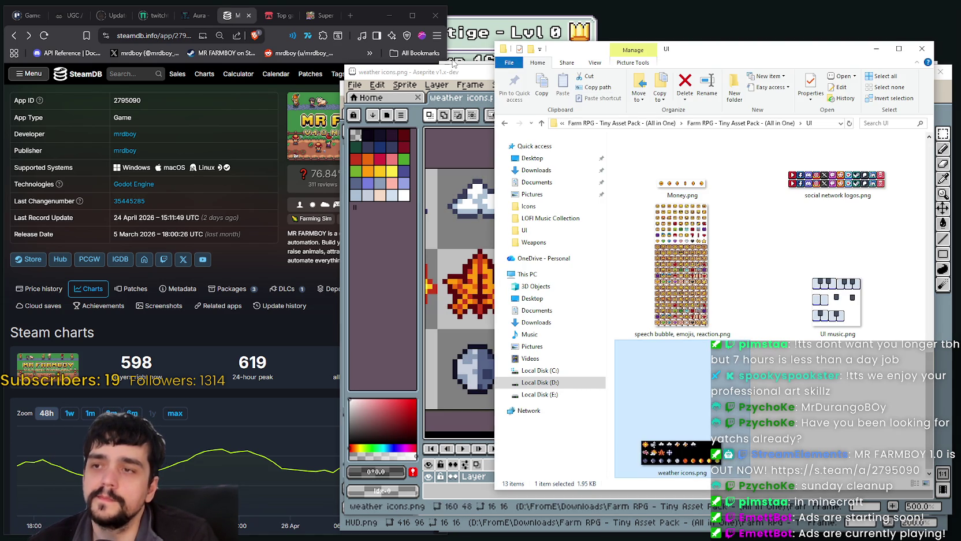
Step: Paste the lightning-cloud icon into main_atlas.png and place it down and right
{"action": "left_click", "coordinate": [456, 62]}
{"action": "left_click", "coordinate": [470, 71]}
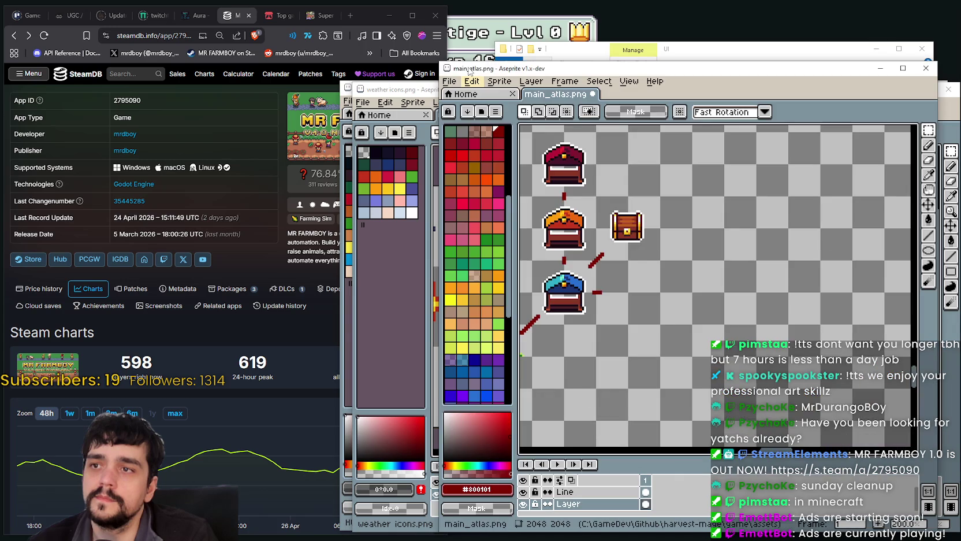
{"action": "key", "text": "ctrl+v"}
{"action": "left_click_drag", "start_coordinate": [709, 294], "coordinate": [742, 353]}
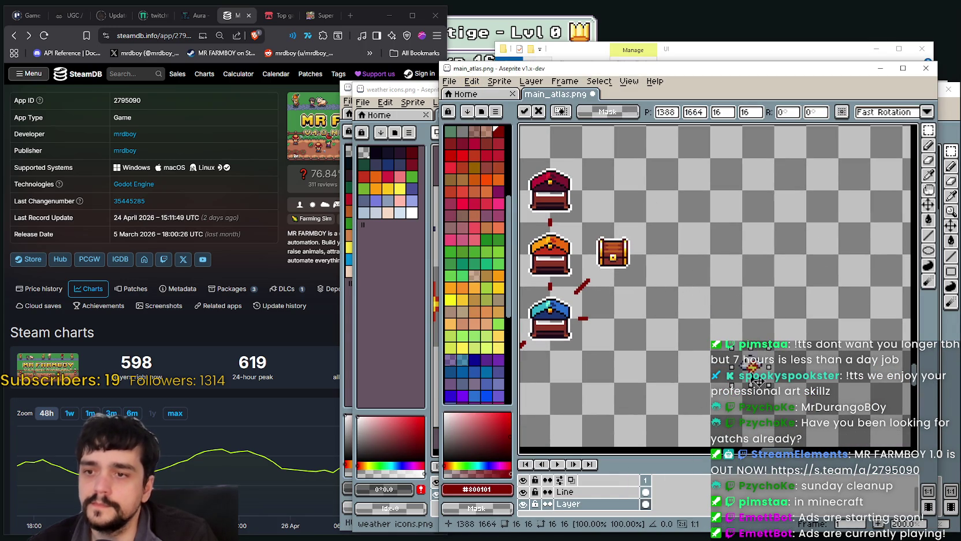
{"action": "key", "text": "Return"}
{"action": "scroll", "coordinate": [781, 367], "scroll_direction": "up", "scroll_amount": 2}
{"action": "scroll", "coordinate": [781, 365], "scroll_direction": "up", "scroll_amount": 1}
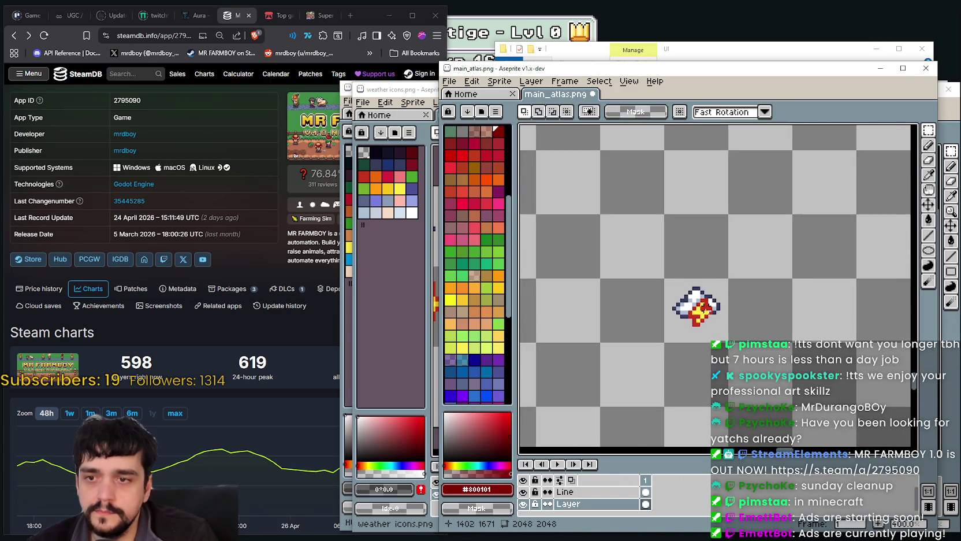
{"action": "scroll", "coordinate": [781, 365], "scroll_direction": "up", "scroll_amount": 1}
Step: Paste a second lightning-cloud copy to the right of the first
{"action": "key", "text": "ctrl+v"}
{"action": "left_click_drag", "start_coordinate": [696, 348], "coordinate": [794, 348]}
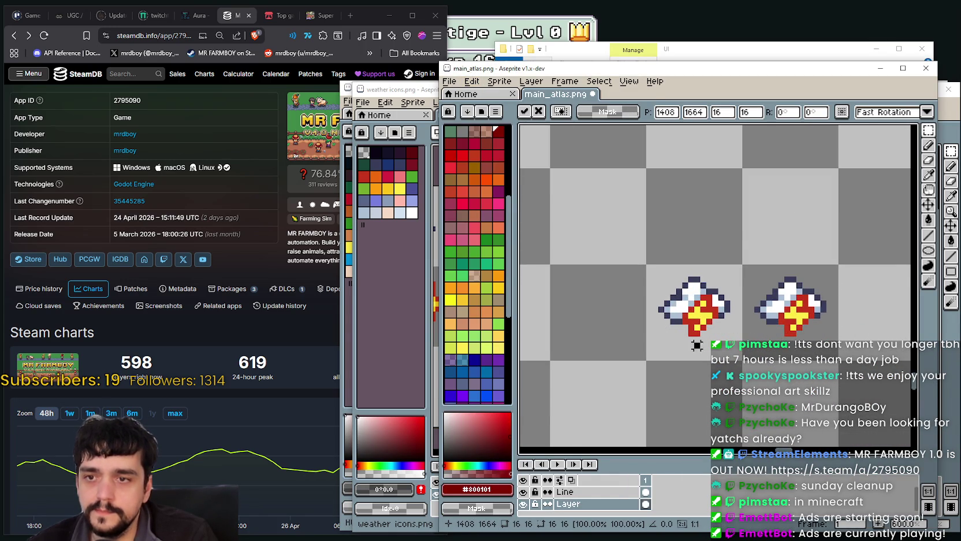
{"action": "key", "text": "Return"}
{"action": "scroll", "coordinate": [808, 308], "scroll_direction": "up", "scroll_amount": 2}
{"action": "scroll", "coordinate": [786, 278], "scroll_direction": "up", "scroll_amount": 2}
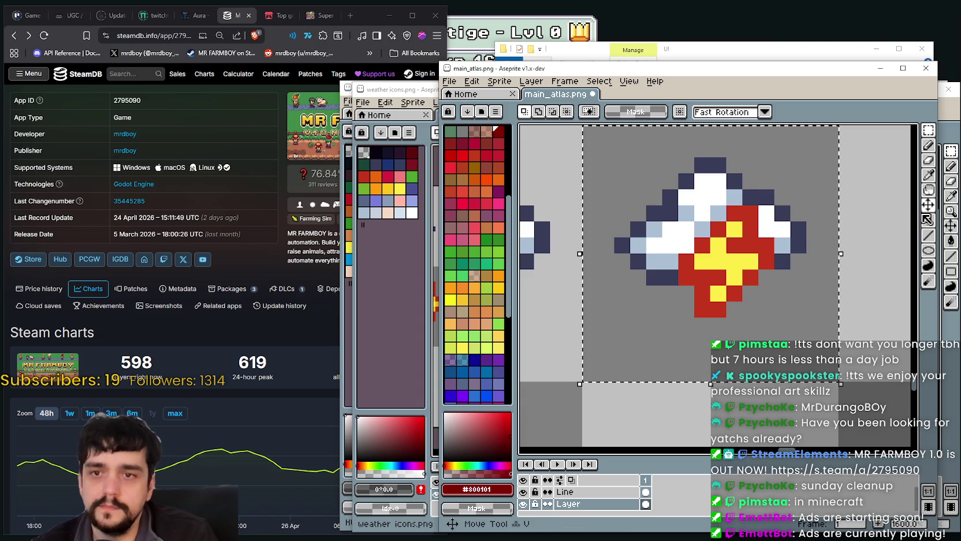
Step: Paint Bucket away the second copy's white, dark outline and light-blue cloud pixels
{"action": "left_click", "coordinate": [928, 220]}
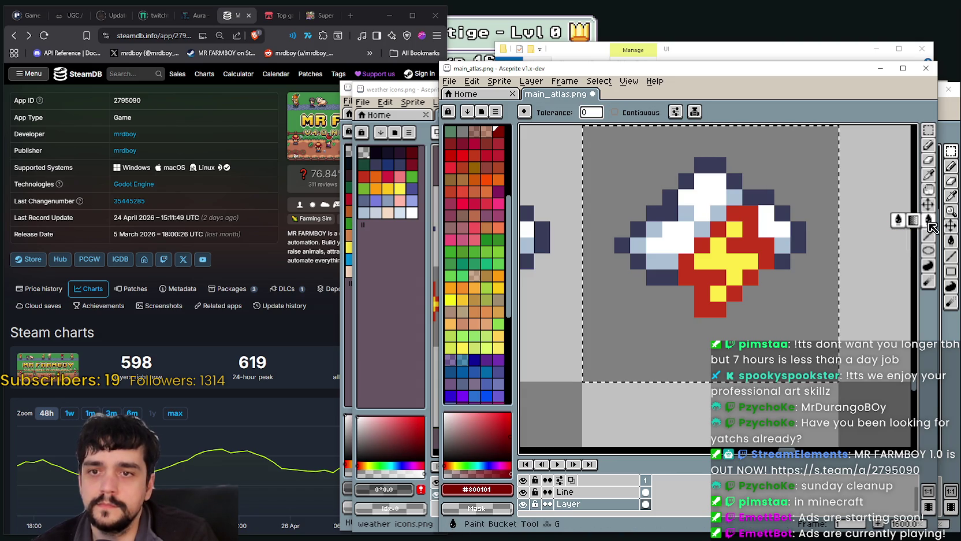
{"action": "left_click", "coordinate": [782, 229]}
{"action": "left_click", "coordinate": [783, 261]}
{"action": "left_click", "coordinate": [790, 247]}
{"action": "scroll", "coordinate": [790, 247], "scroll_direction": "down", "scroll_amount": 4}
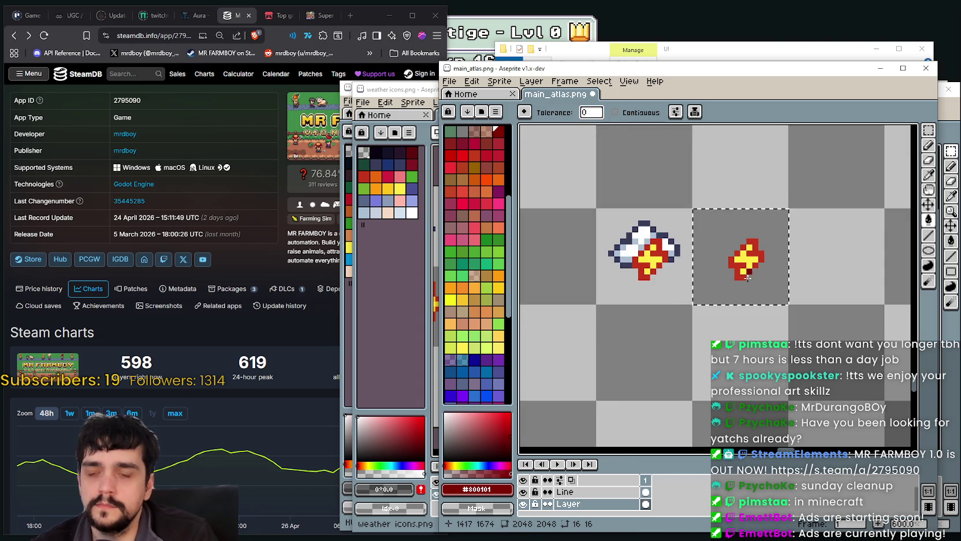
{"action": "scroll", "coordinate": [737, 301], "scroll_direction": "down", "scroll_amount": 2}
{"action": "scroll", "coordinate": [684, 307], "scroll_direction": "down", "scroll_amount": 2}
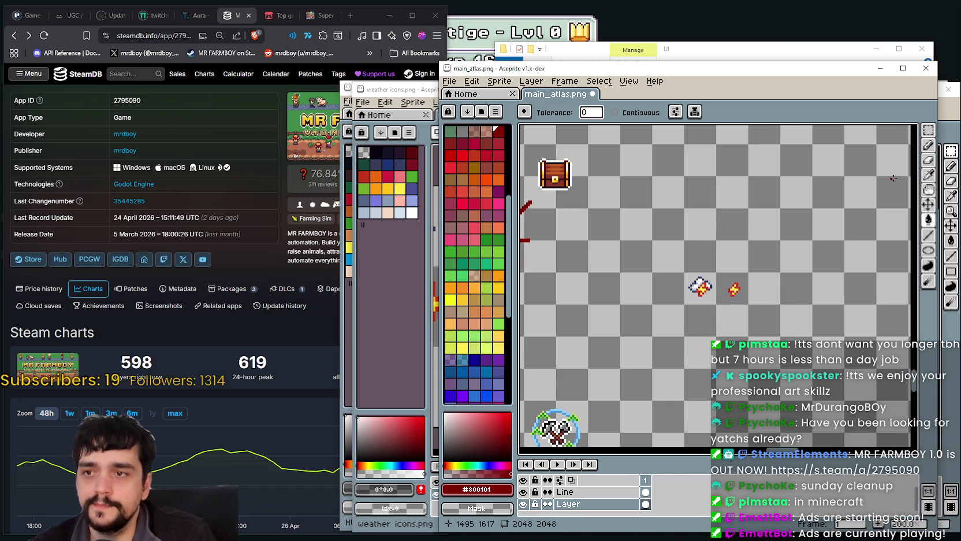
Step: Move the lone red-yellow bolt into position, nudge it one pixel left, and save
{"action": "left_click", "coordinate": [928, 130]}
{"action": "mouse_move", "coordinate": [716, 270]}
{"action": "left_mouse_down"}
{"action": "mouse_move", "coordinate": [747, 307]}
{"action": "mouse_move", "coordinate": [586, 203]}
{"action": "left_mouse_up"}
{"action": "scroll", "coordinate": [586, 206], "scroll_direction": "up", "scroll_amount": 2}
{"action": "key", "text": "Left"}
{"action": "key", "text": "Return"}
{"action": "scroll", "coordinate": [803, 317], "scroll_direction": "down", "scroll_amount": 2}
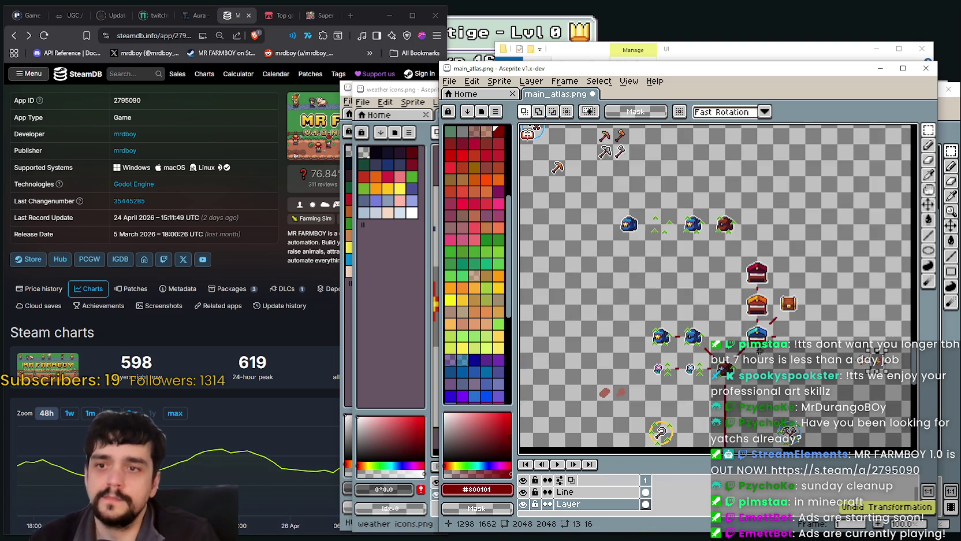
{"action": "key", "text": "ctrl+s"}
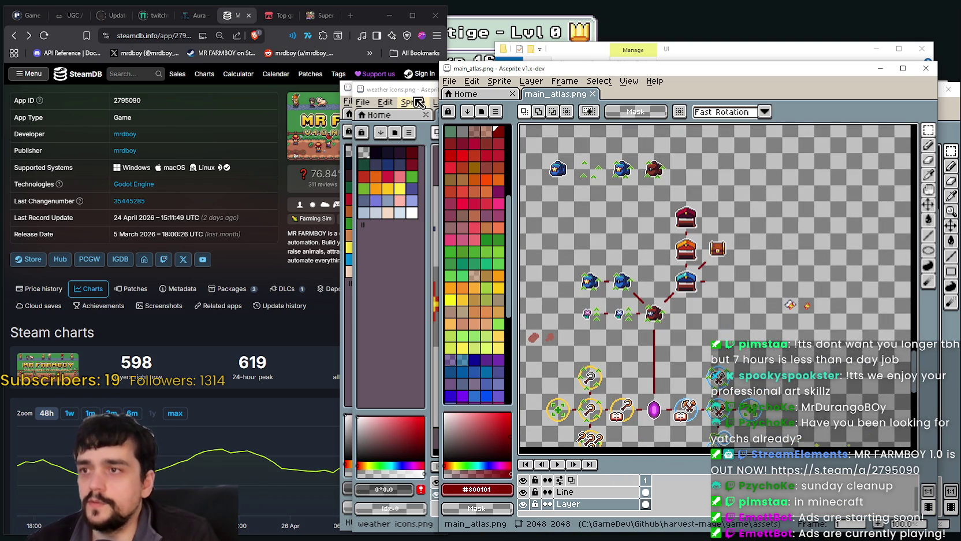
Step: Close the weather icons sheet
{"action": "left_click", "coordinate": [419, 97]}
{"action": "scroll", "coordinate": [691, 312], "scroll_direction": "down", "scroll_amount": 1}
{"action": "scroll", "coordinate": [685, 336], "scroll_direction": "down", "scroll_amount": 1}
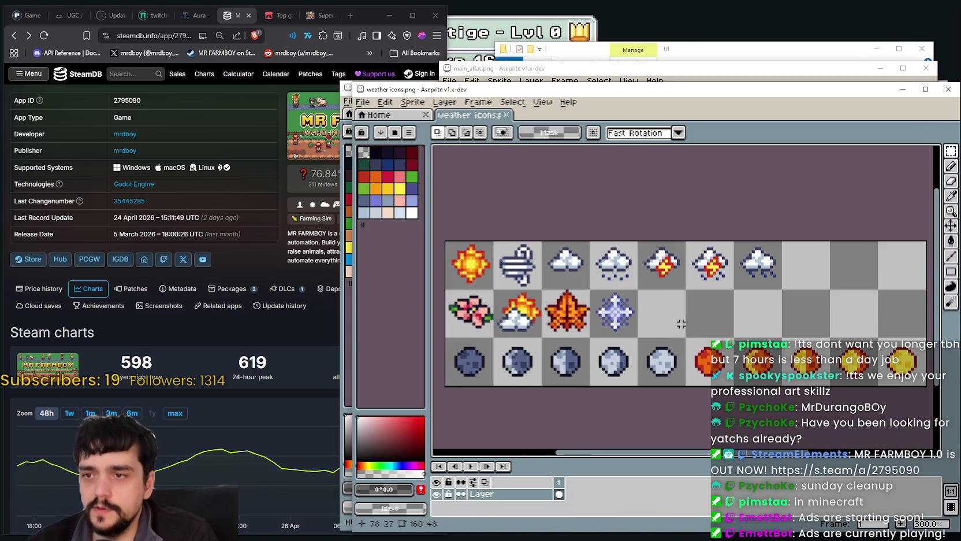
{"action": "left_click_drag", "start_coordinate": [678, 321], "coordinate": [724, 287]}
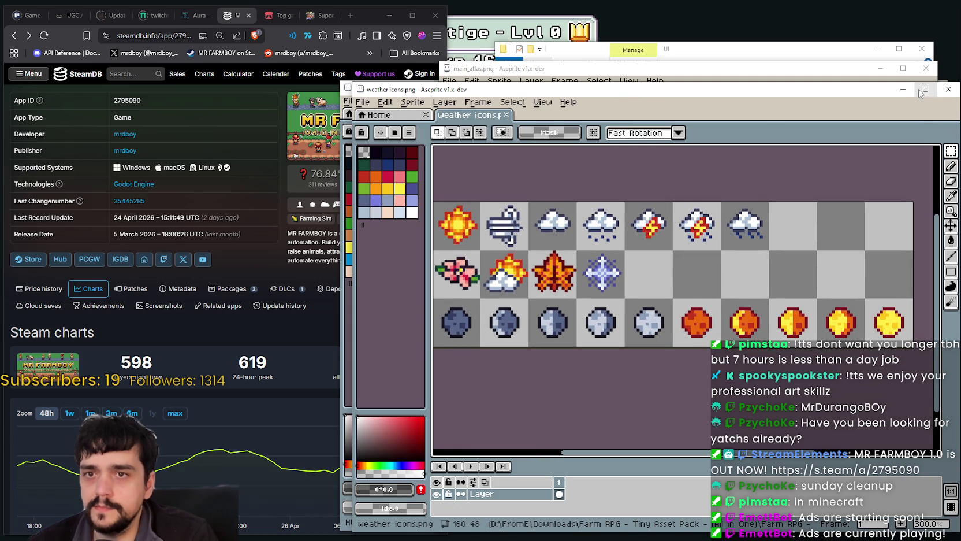
{"action": "left_click", "coordinate": [903, 89]}
Step: Paste the copied brown glove into main_atlas.png and move it onto empty canvas
{"action": "left_click", "coordinate": [423, 123]}
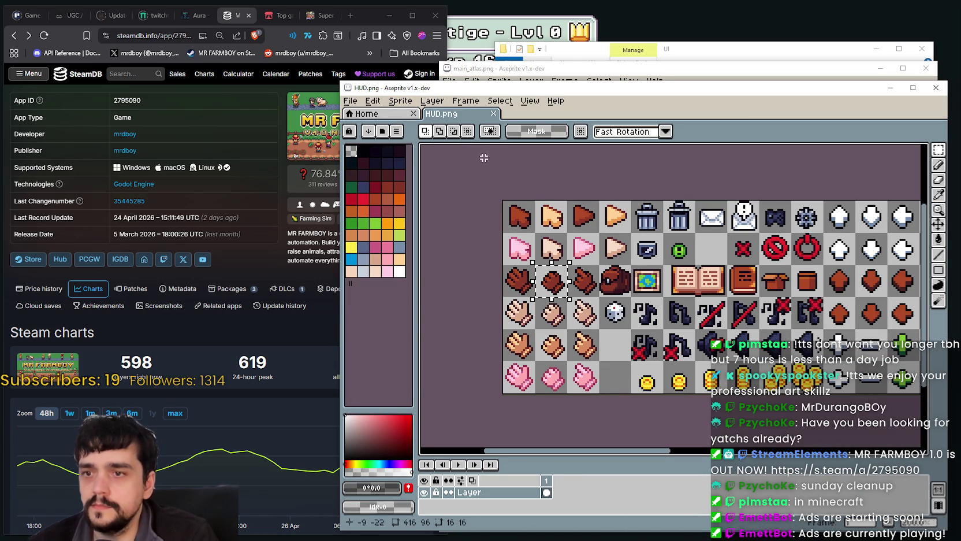
{"action": "left_click", "coordinate": [672, 72]}
{"action": "scroll", "coordinate": [722, 288], "scroll_direction": "up", "scroll_amount": 2}
{"action": "scroll", "coordinate": [722, 289], "scroll_direction": "up", "scroll_amount": 1}
{"action": "key", "text": "ctrl+v"}
{"action": "left_click_drag", "start_coordinate": [738, 302], "coordinate": [719, 228]}
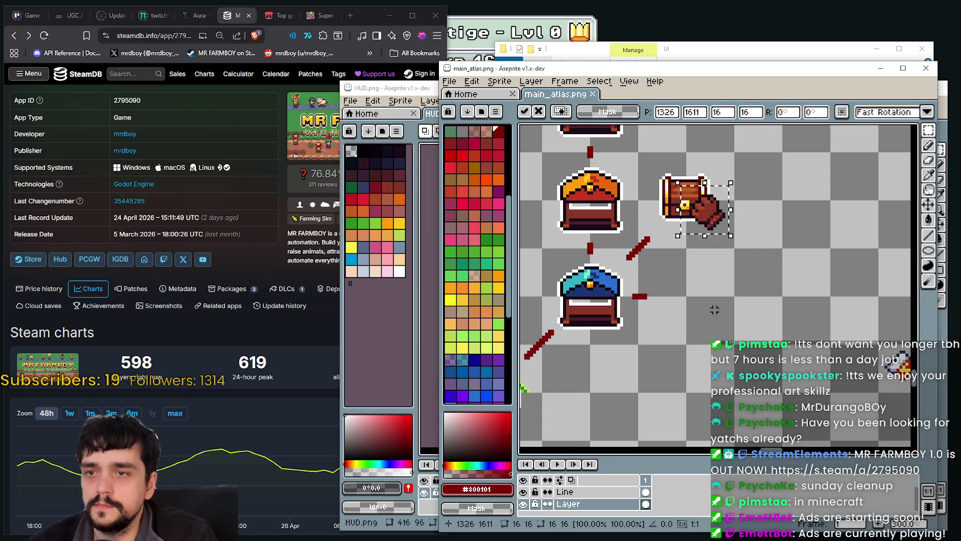
{"action": "left_click_drag", "start_coordinate": [696, 238], "coordinate": [803, 230]}
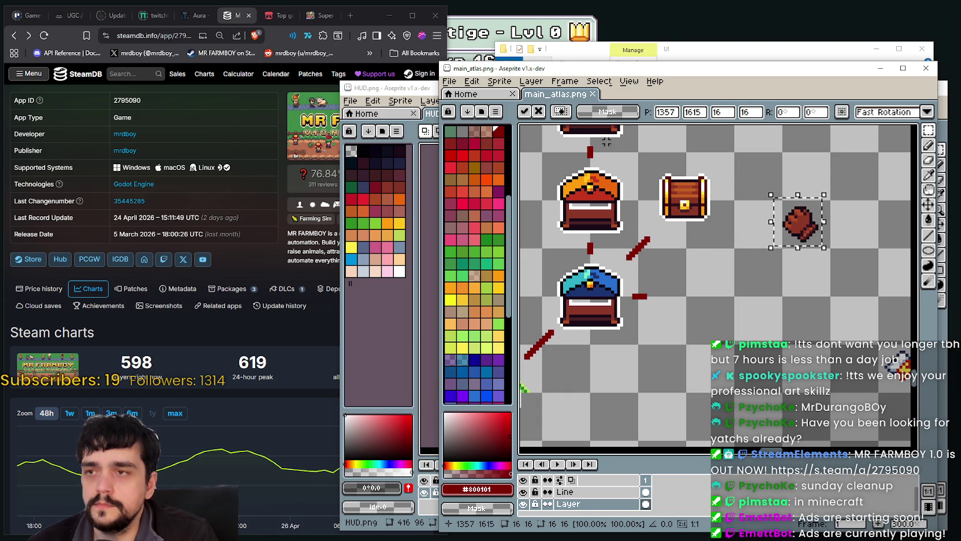
Step: Copy the first glove icon from HUD.png and paste it right of the chest
{"action": "left_click", "coordinate": [432, 113]}
{"action": "left_click_drag", "start_coordinate": [506, 287], "coordinate": [515, 275]}
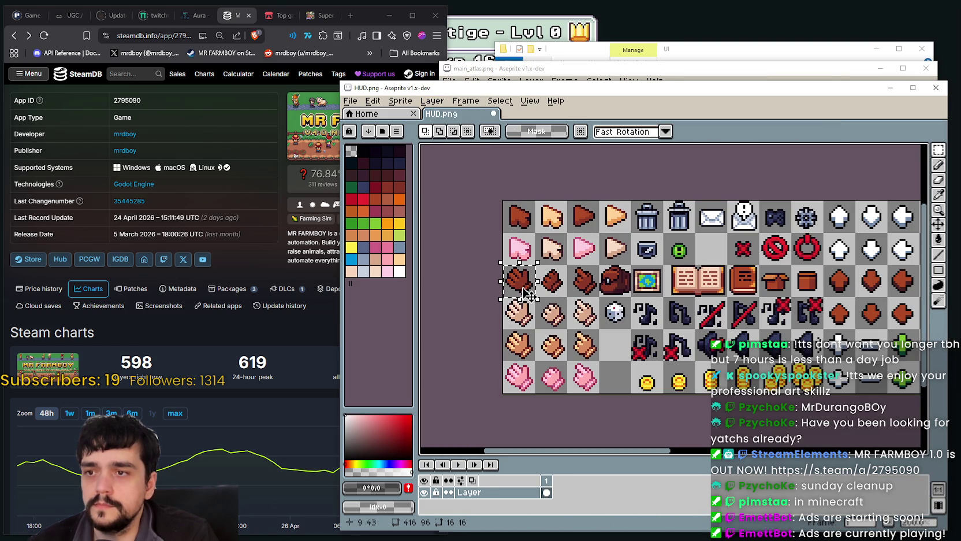
{"action": "key", "text": "ctrl+c"}
{"action": "left_click", "coordinate": [751, 68]}
{"action": "key", "text": "ctrl+v"}
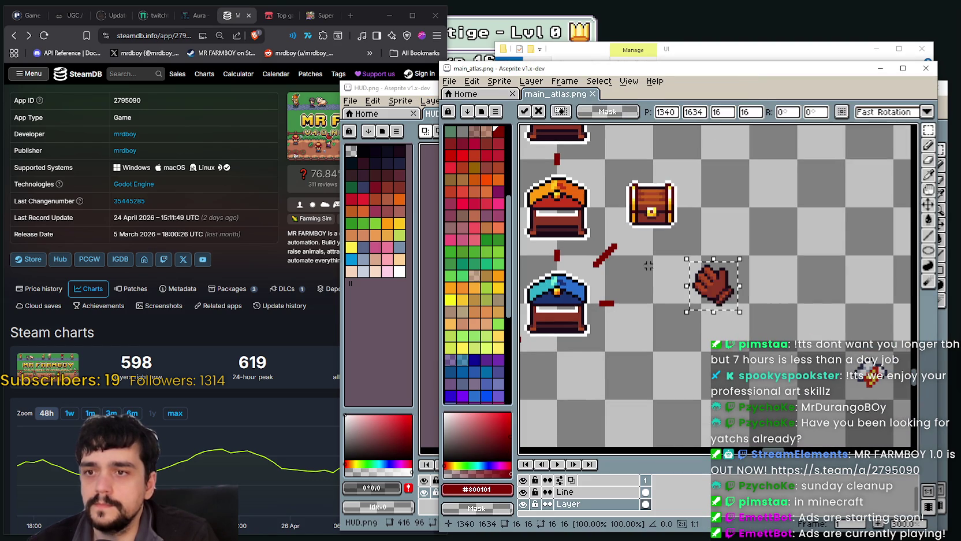
{"action": "mouse_move", "coordinate": [710, 280]}
{"action": "left_mouse_down"}
{"action": "mouse_move", "coordinate": [672, 228]}
{"action": "mouse_move", "coordinate": [676, 238]}
{"action": "left_mouse_up"}
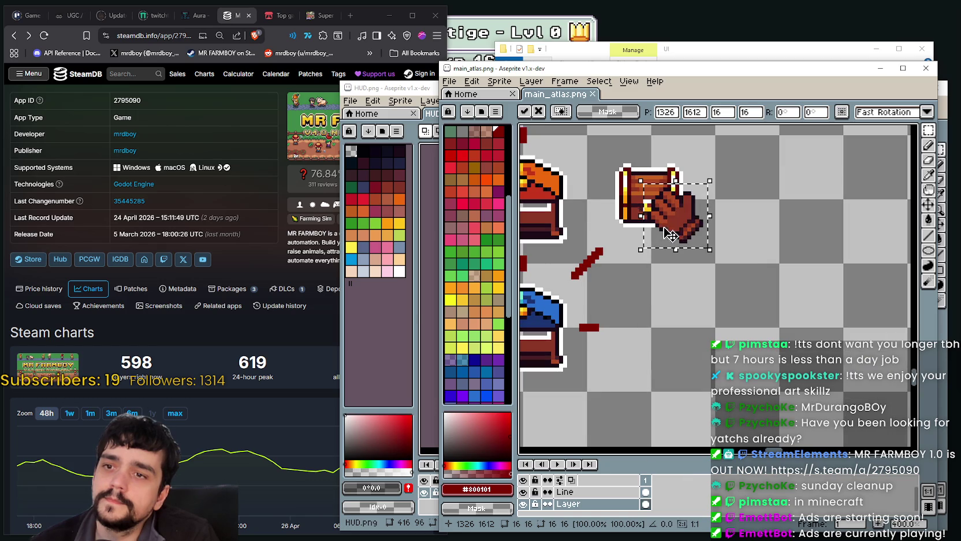
{"action": "left_click", "coordinate": [395, 90]}
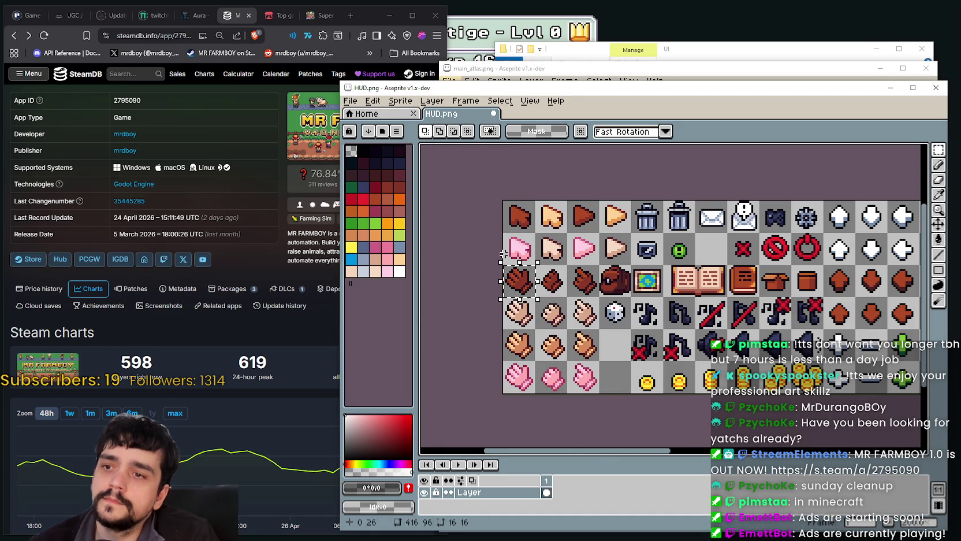
Step: Select and copy the third brown glove icon in HUD.png
{"action": "scroll", "coordinate": [531, 284], "scroll_direction": "up", "scroll_amount": 2}
{"action": "scroll", "coordinate": [532, 284], "scroll_direction": "down", "scroll_amount": 1}
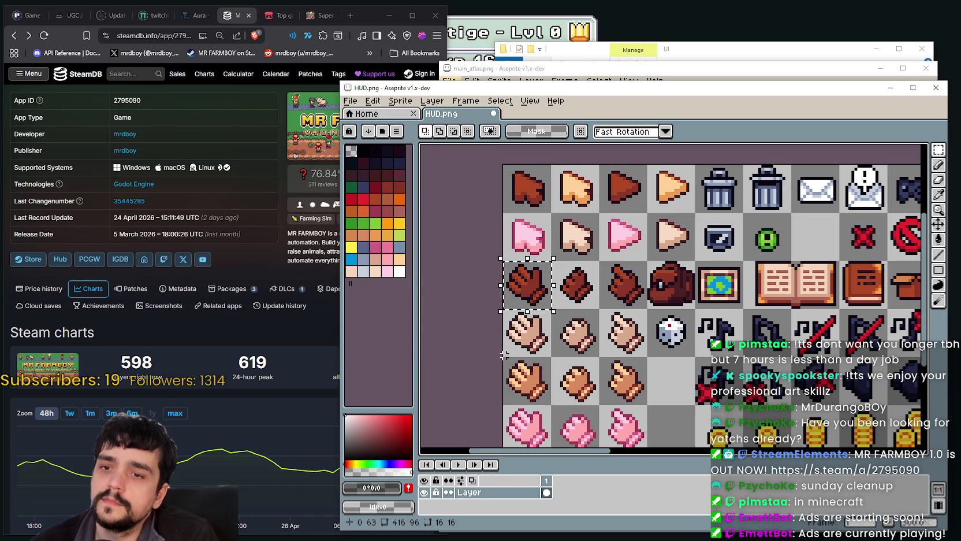
{"action": "left_click_drag", "start_coordinate": [603, 268], "coordinate": [628, 293]}
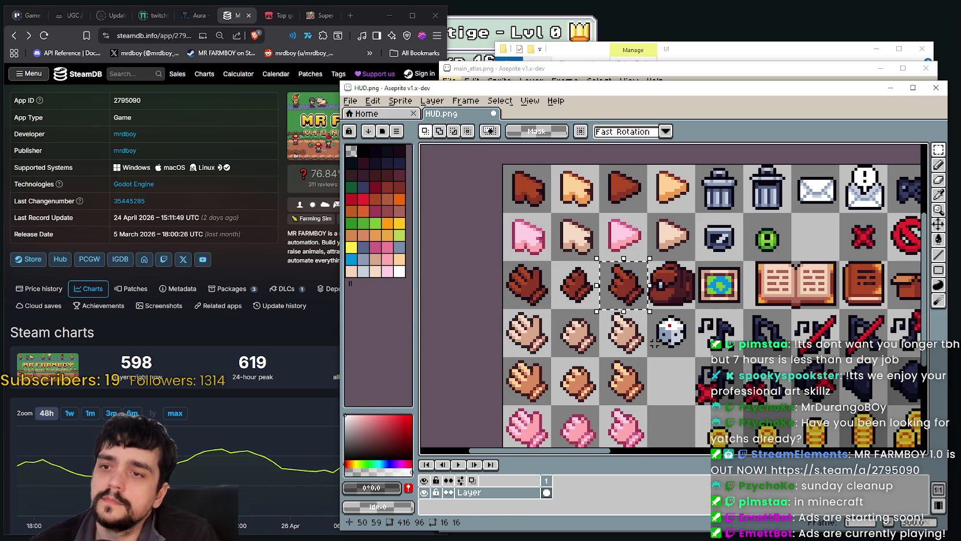
{"action": "key", "text": "ctrl+c"}
Step: Paste the glove into main_atlas.png and drop it on empty canvas right of the wooden chest
{"action": "key", "text": "alt+Tab"}
{"action": "key", "text": "ctrl+v"}
{"action": "mouse_move", "coordinate": [636, 243]}
{"action": "left_mouse_down"}
{"action": "mouse_move", "coordinate": [691, 286]}
{"action": "mouse_move", "coordinate": [614, 221]}
{"action": "mouse_move", "coordinate": [797, 254]}
{"action": "left_mouse_up"}
{"action": "left_click_drag", "start_coordinate": [701, 251], "coordinate": [611, 300]}
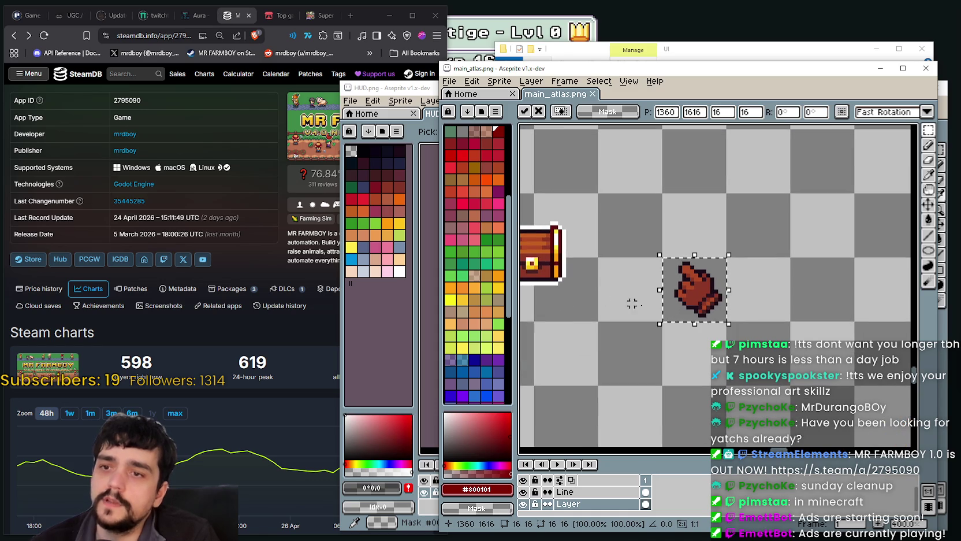
{"action": "left_click", "coordinate": [616, 314]}
{"action": "scroll", "coordinate": [764, 290], "scroll_direction": "down", "scroll_amount": 1}
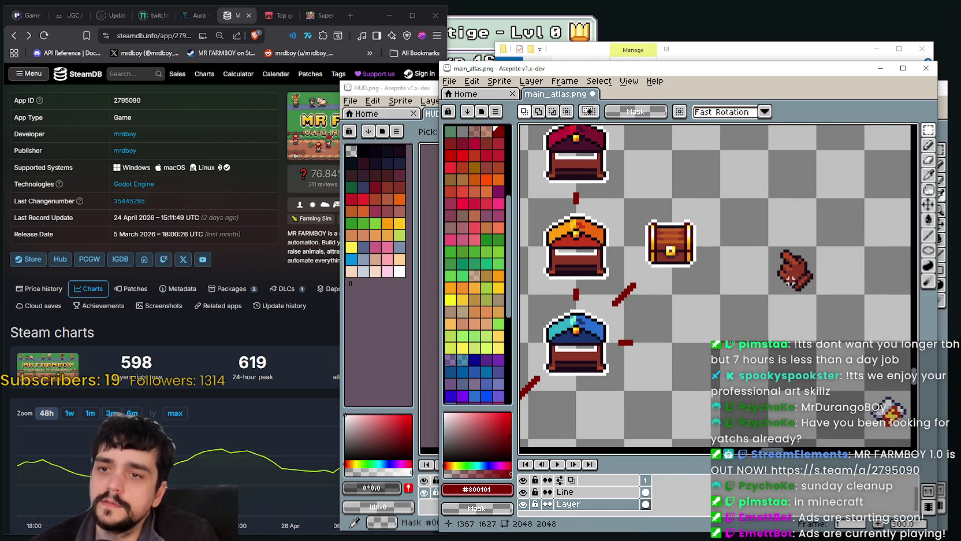
{"action": "scroll", "coordinate": [745, 280], "scroll_direction": "down", "scroll_amount": 3}
{"action": "scroll", "coordinate": [745, 280], "scroll_direction": "up", "scroll_amount": 1}
{"action": "scroll", "coordinate": [705, 278], "scroll_direction": "up", "scroll_amount": 1}
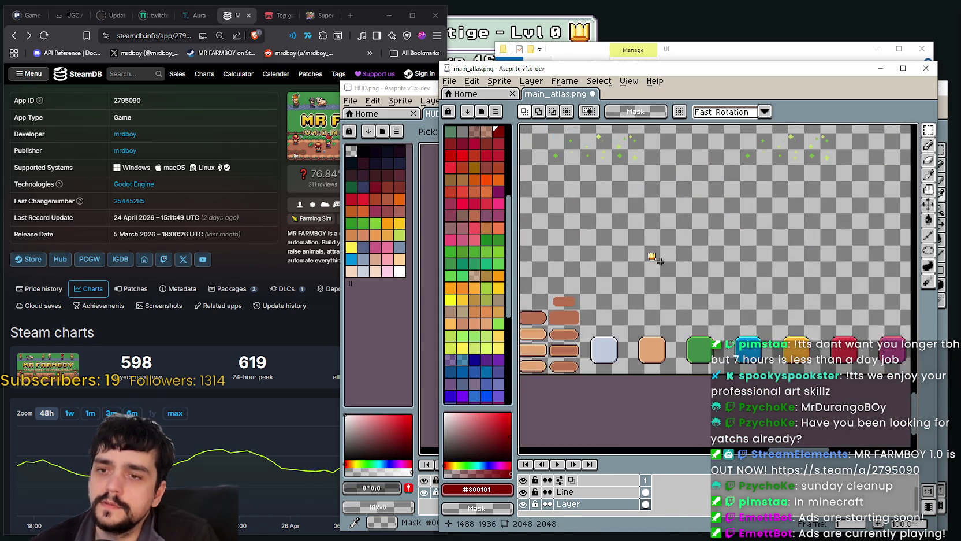
{"action": "scroll", "coordinate": [663, 276], "scroll_direction": "up", "scroll_amount": 2}
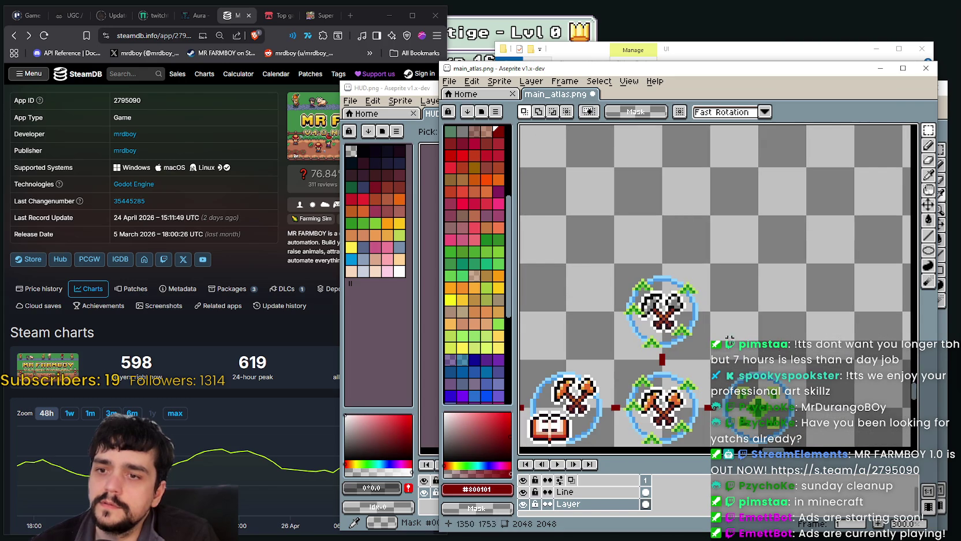
{"action": "left_click_drag", "start_coordinate": [702, 325], "coordinate": [770, 232]}
{"action": "scroll", "coordinate": [710, 364], "scroll_direction": "up", "scroll_amount": 1}
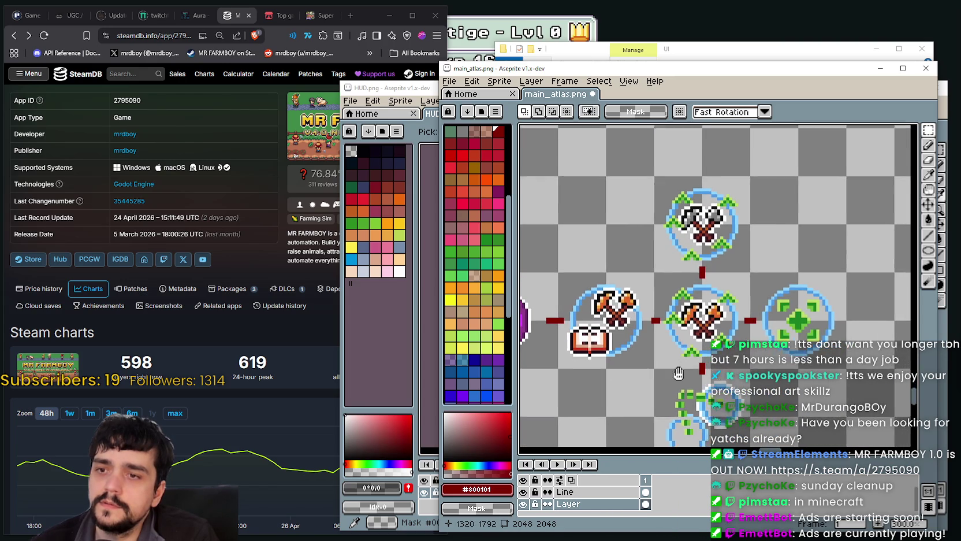
{"action": "scroll", "coordinate": [687, 361], "scroll_direction": "up", "scroll_amount": 1}
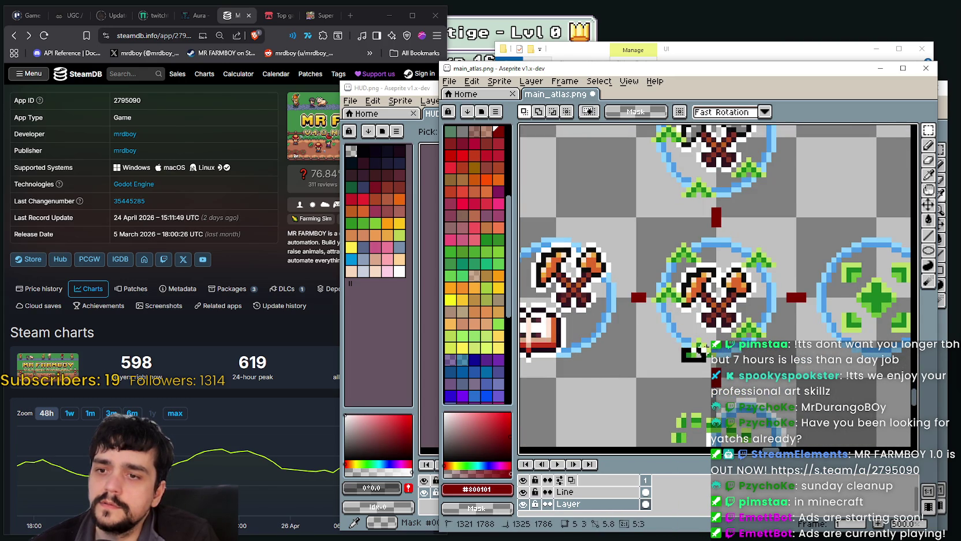
{"action": "scroll", "coordinate": [687, 358], "scroll_direction": "down", "scroll_amount": 1}
{"action": "scroll", "coordinate": [693, 355], "scroll_direction": "down", "scroll_amount": 2}
{"action": "scroll", "coordinate": [696, 353], "scroll_direction": "up", "scroll_amount": 6}
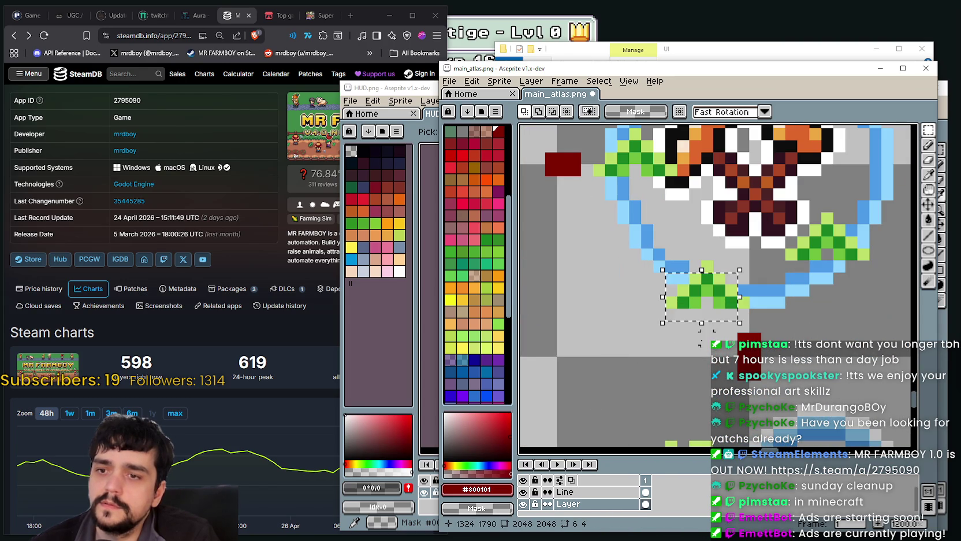
{"action": "left_click_drag", "start_coordinate": [616, 329], "coordinate": [631, 357]}
{"action": "left_click_drag", "start_coordinate": [664, 259], "coordinate": [740, 309]}
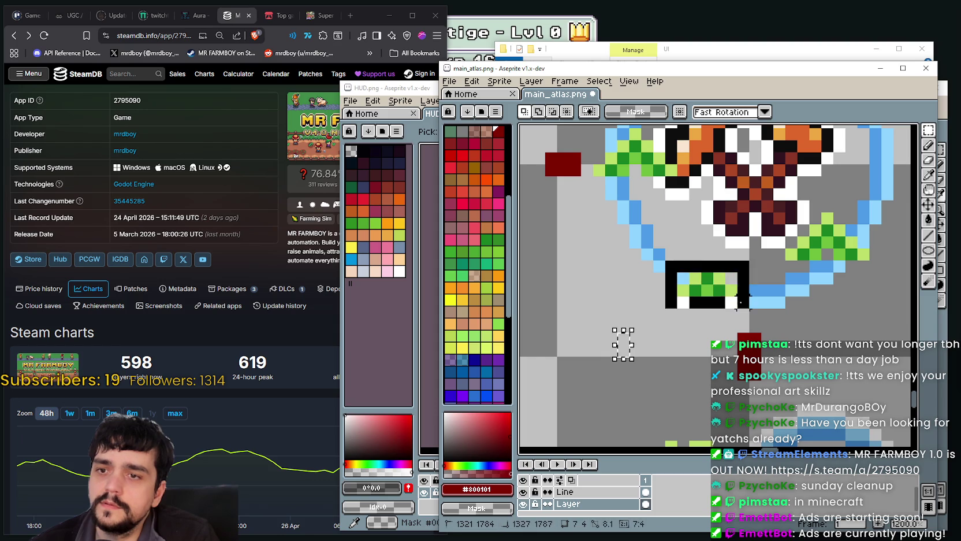
{"action": "scroll", "coordinate": [704, 269], "scroll_direction": "down", "scroll_amount": 2}
{"action": "scroll", "coordinate": [704, 269], "scroll_direction": "down", "scroll_amount": 1}
{"action": "scroll", "coordinate": [704, 270], "scroll_direction": "down", "scroll_amount": 1}
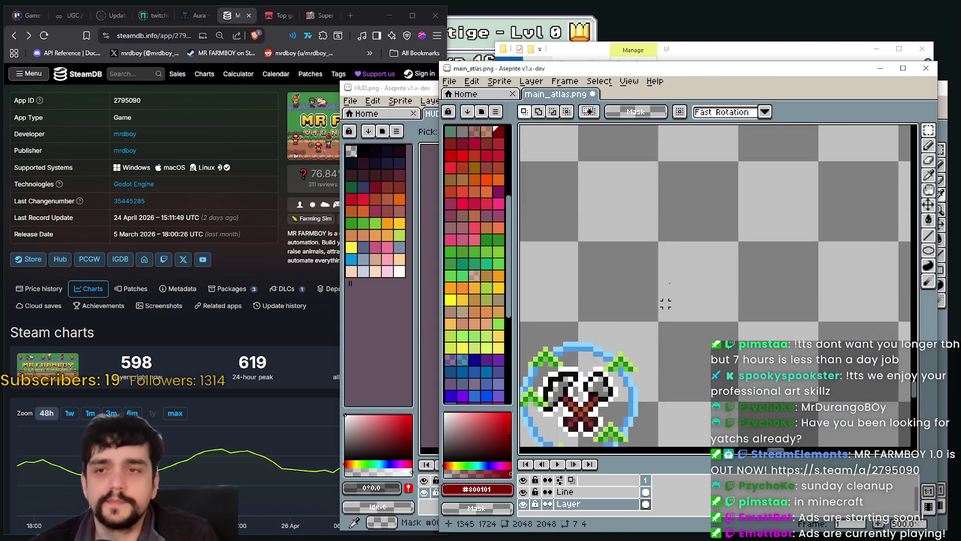
{"action": "left_click_drag", "start_coordinate": [681, 208], "coordinate": [705, 290]}
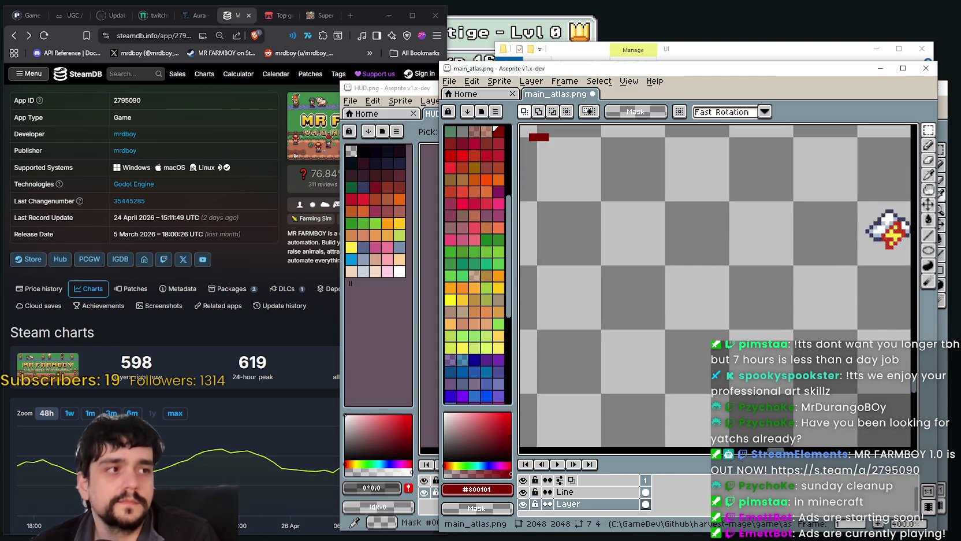
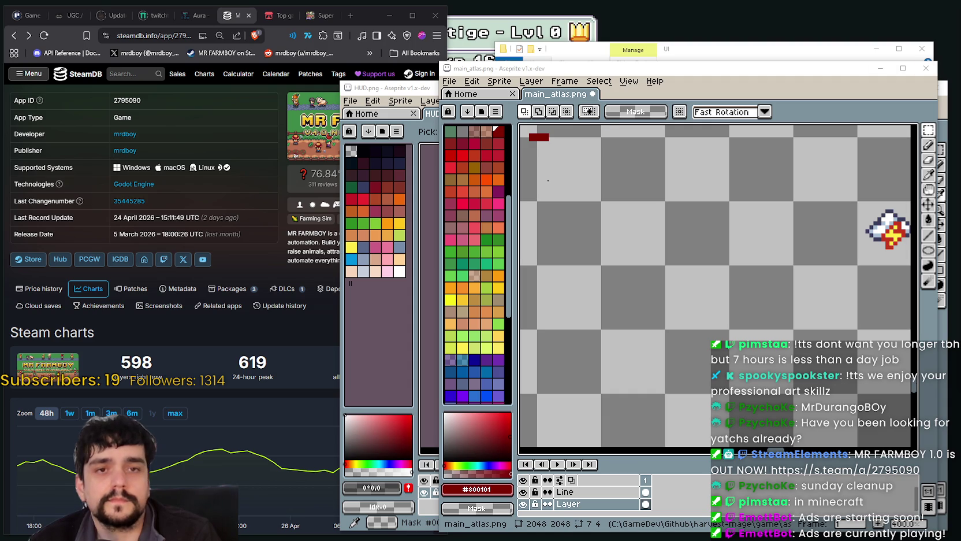
Step: Select the pointing-hand sprite and preview an outline around it, then cancel without applying
{"action": "scroll", "coordinate": [613, 266], "scroll_direction": "down", "scroll_amount": 2}
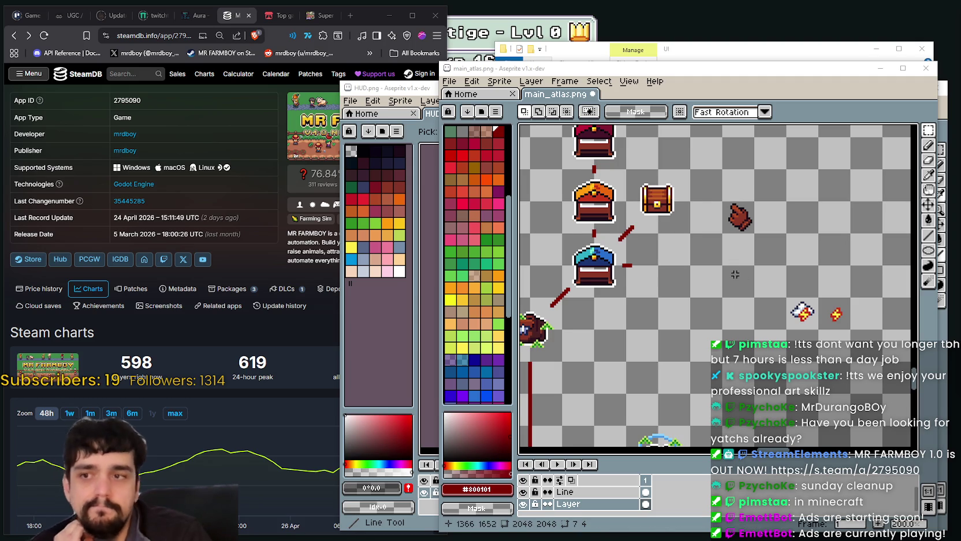
{"action": "left_click_drag", "start_coordinate": [731, 233], "coordinate": [726, 288]}
{"action": "scroll", "coordinate": [729, 283], "scroll_direction": "down", "scroll_amount": 1}
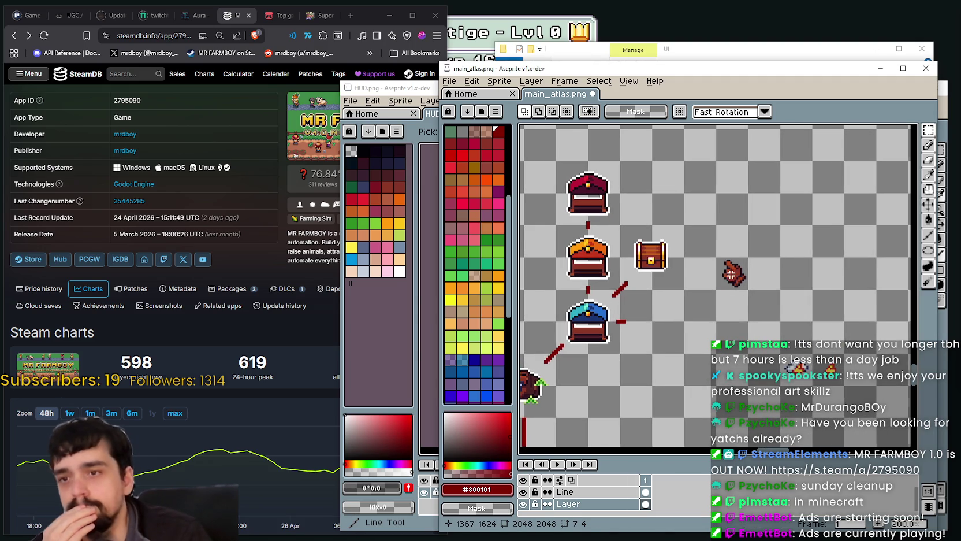
{"action": "scroll", "coordinate": [734, 278], "scroll_direction": "up", "scroll_amount": 2}
{"action": "scroll", "coordinate": [735, 275], "scroll_direction": "up", "scroll_amount": 1}
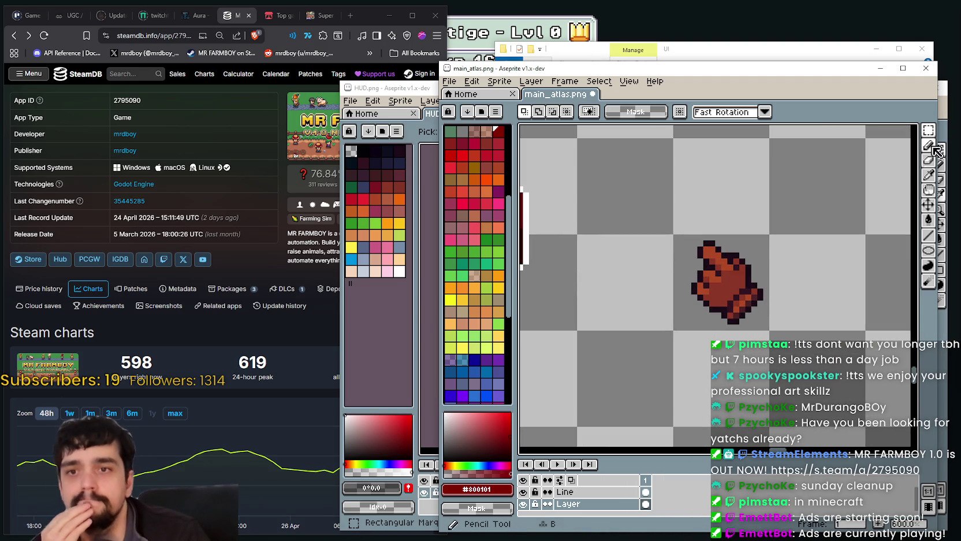
{"action": "left_click_drag", "start_coordinate": [777, 262], "coordinate": [749, 256]}
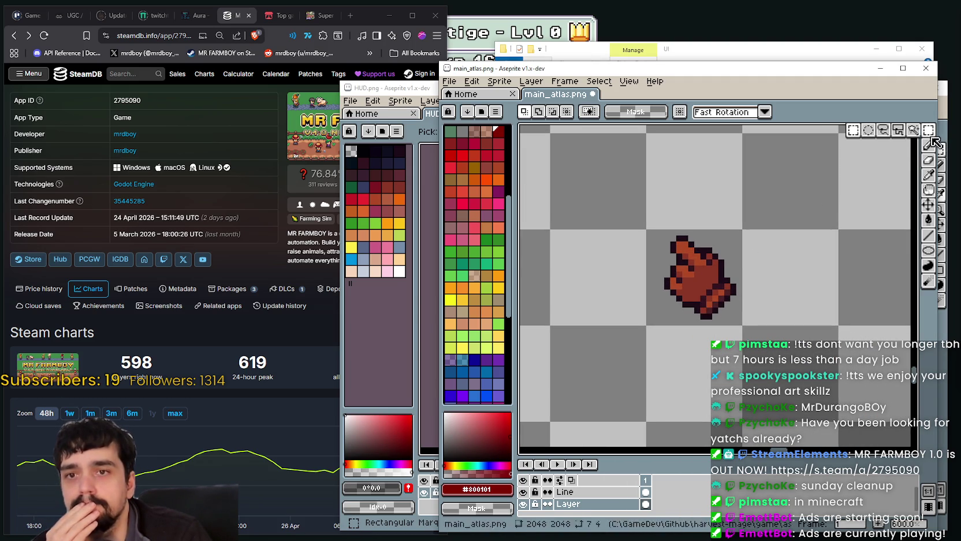
{"action": "left_click_drag", "start_coordinate": [647, 230], "coordinate": [709, 277]}
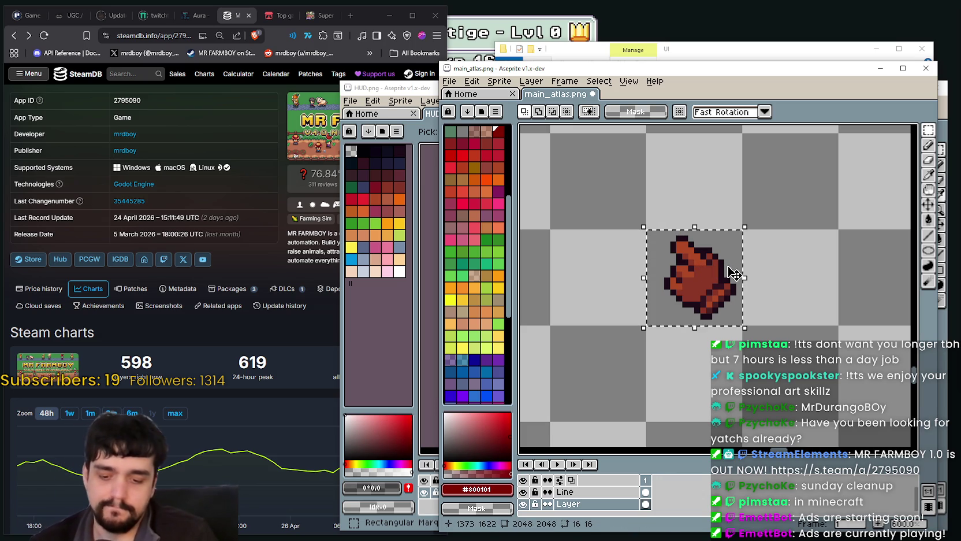
{"action": "key", "text": "shift+o"}
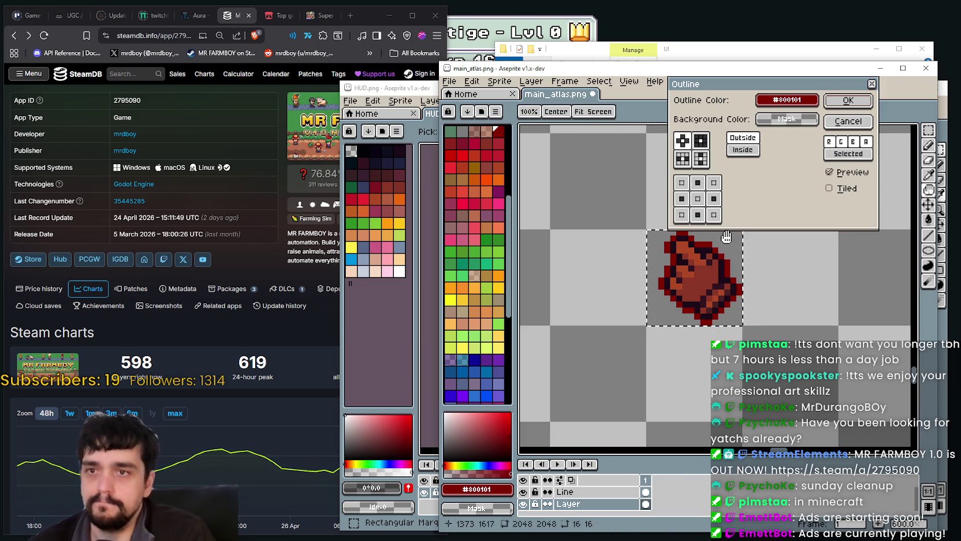
{"action": "left_click", "coordinate": [848, 121]}
Step: Move the green sprout piece above the hand, commit it, and select its stray blue pixels
{"action": "scroll", "coordinate": [701, 342], "scroll_direction": "down", "scroll_amount": 4}
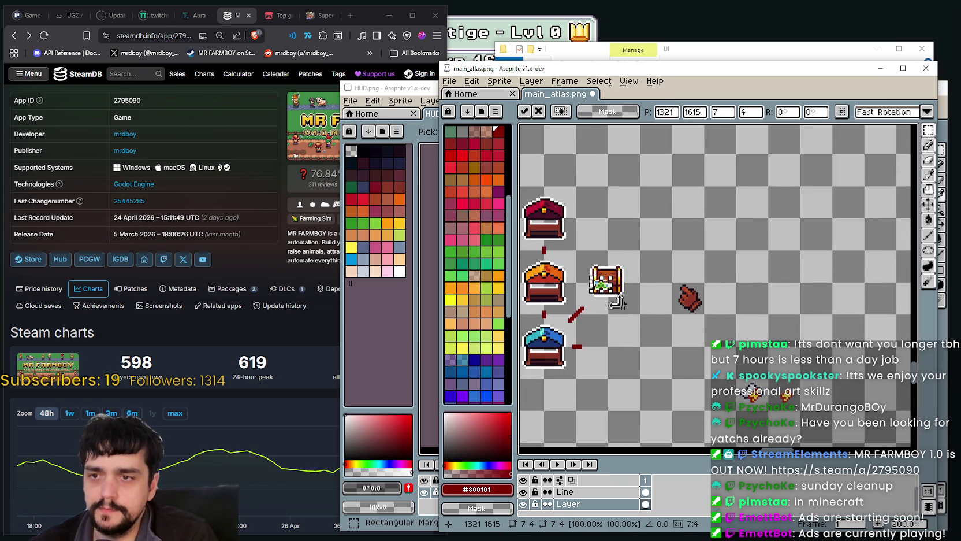
{"action": "scroll", "coordinate": [604, 296], "scroll_direction": "up", "scroll_amount": 3}
{"action": "left_click_drag", "start_coordinate": [604, 260], "coordinate": [820, 258]}
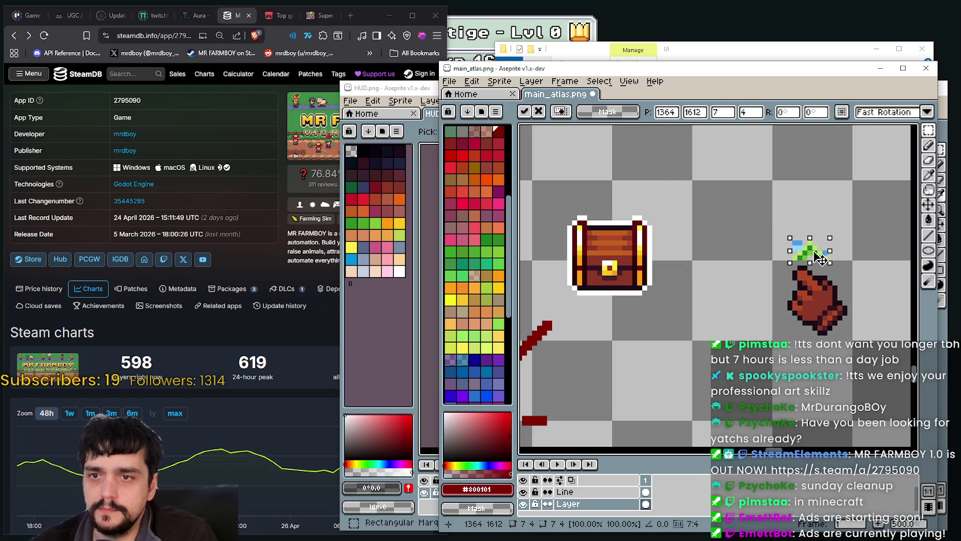
{"action": "scroll", "coordinate": [820, 257], "scroll_direction": "up", "scroll_amount": 2}
{"action": "left_click", "coordinate": [749, 238]}
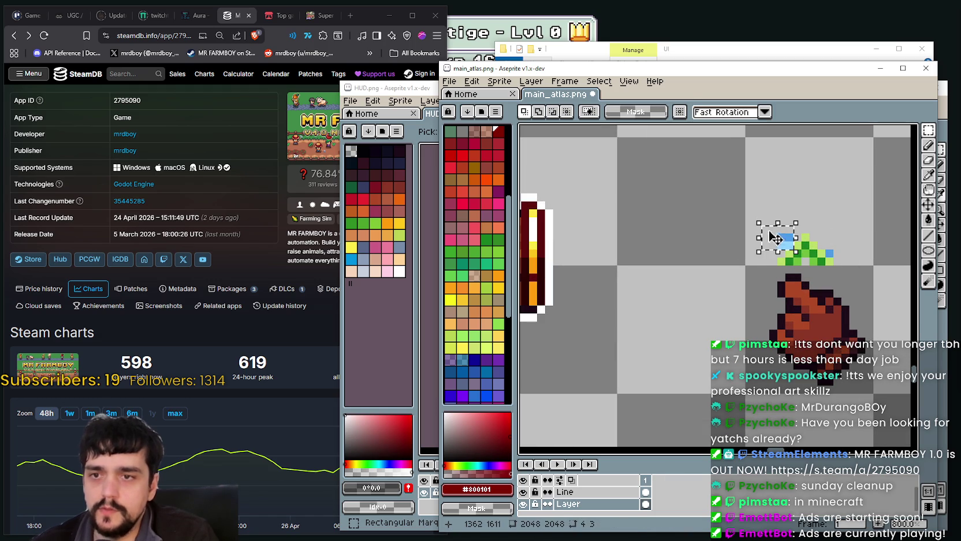
{"action": "left_click_drag", "start_coordinate": [829, 244], "coordinate": [840, 255]}
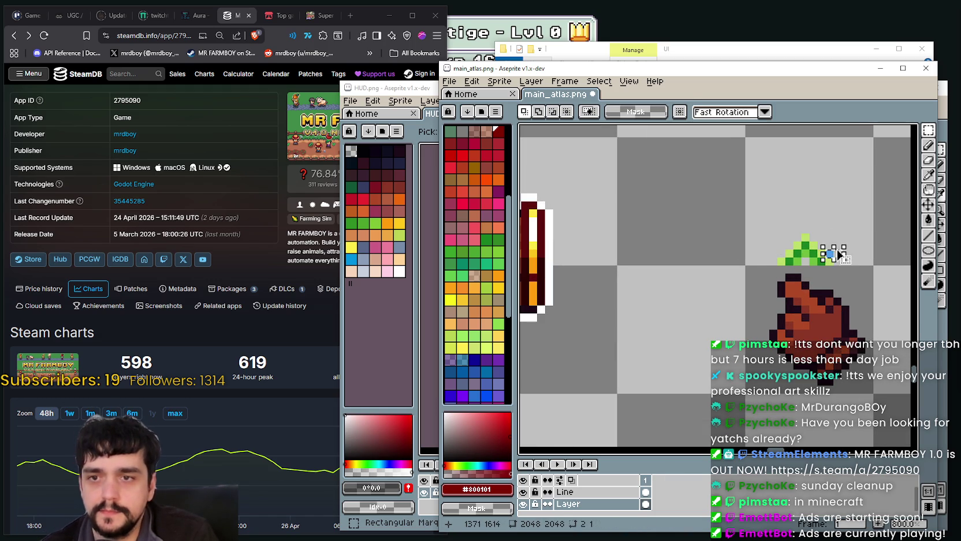
{"action": "scroll", "coordinate": [807, 273], "scroll_direction": "down", "scroll_amount": 1}
{"action": "scroll", "coordinate": [892, 152], "scroll_direction": "down", "scroll_amount": 1}
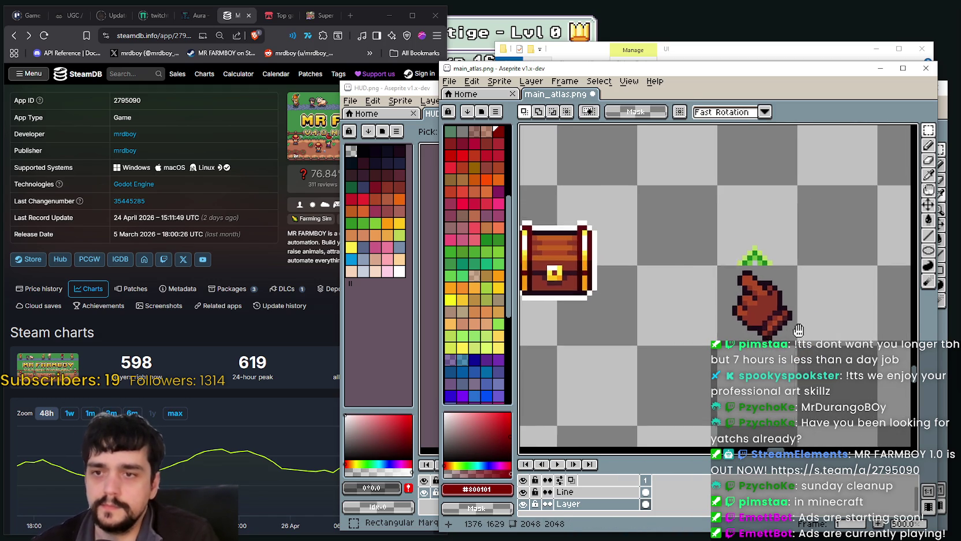
Step: Drag the hand-and-sprout onto the small brown chest sprite
{"action": "left_click_drag", "start_coordinate": [747, 271], "coordinate": [709, 256]}
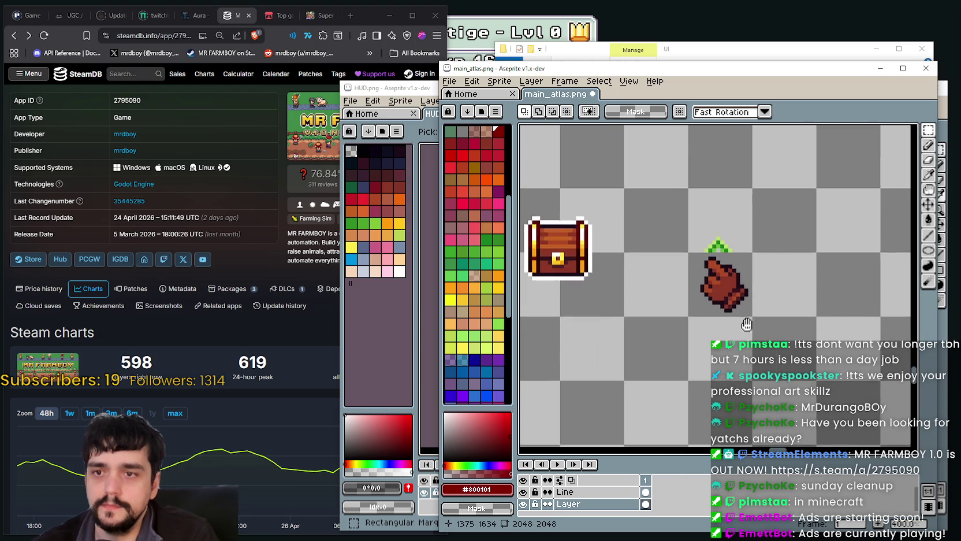
{"action": "scroll", "coordinate": [708, 254], "scroll_direction": "up", "scroll_amount": 2}
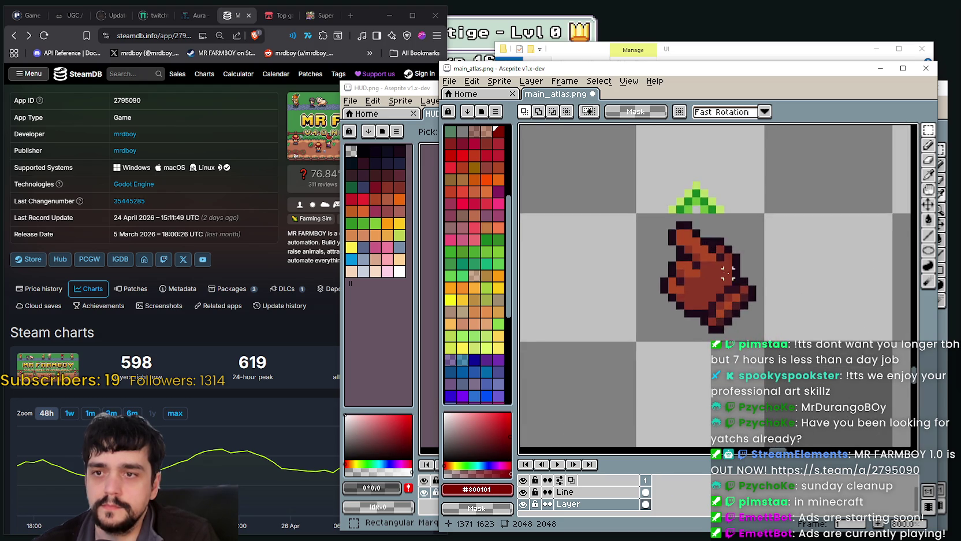
{"action": "scroll", "coordinate": [694, 287], "scroll_direction": "down", "scroll_amount": 2}
{"action": "mouse_move", "coordinate": [657, 163]}
{"action": "left_mouse_down"}
{"action": "mouse_move", "coordinate": [738, 322]}
{"action": "mouse_move", "coordinate": [592, 315]}
{"action": "left_mouse_up"}
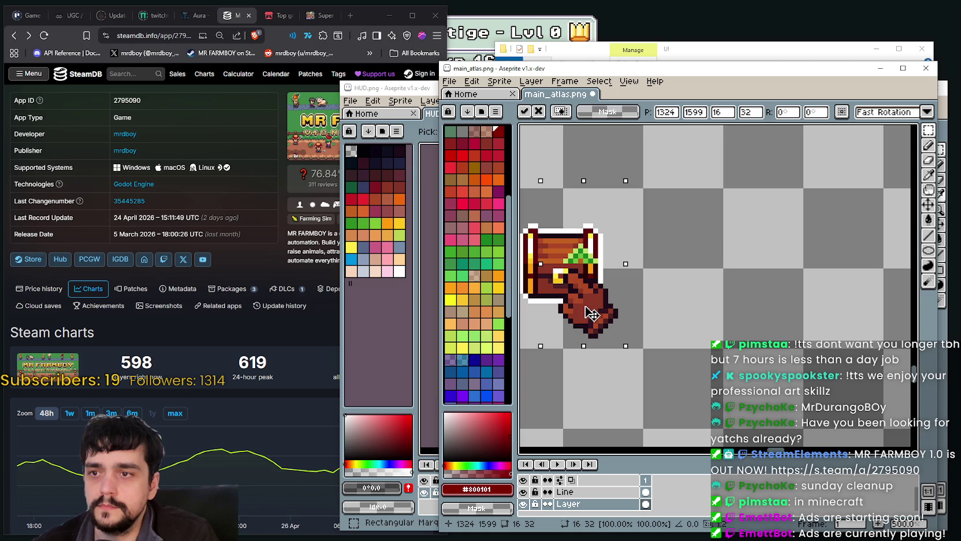
Step: Move the pointing hand back off the chest to the right and commit its position
{"action": "scroll", "coordinate": [601, 312], "scroll_direction": "down", "scroll_amount": 1}
{"action": "scroll", "coordinate": [608, 315], "scroll_direction": "down", "scroll_amount": 1}
{"action": "scroll", "coordinate": [608, 315], "scroll_direction": "up", "scroll_amount": 2}
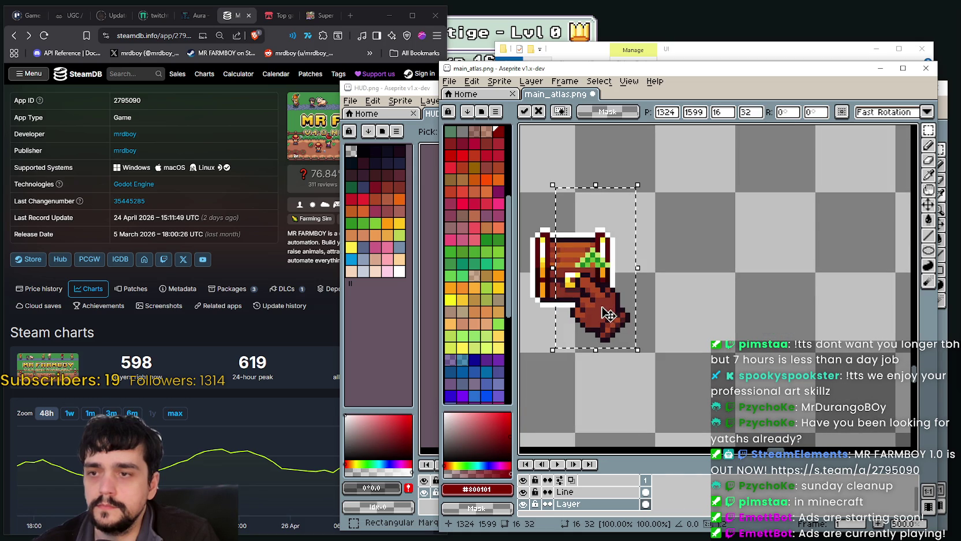
{"action": "mouse_move", "coordinate": [608, 314]}
{"action": "left_mouse_down"}
{"action": "mouse_move", "coordinate": [773, 328]}
{"action": "mouse_move", "coordinate": [761, 321]}
{"action": "left_mouse_up"}
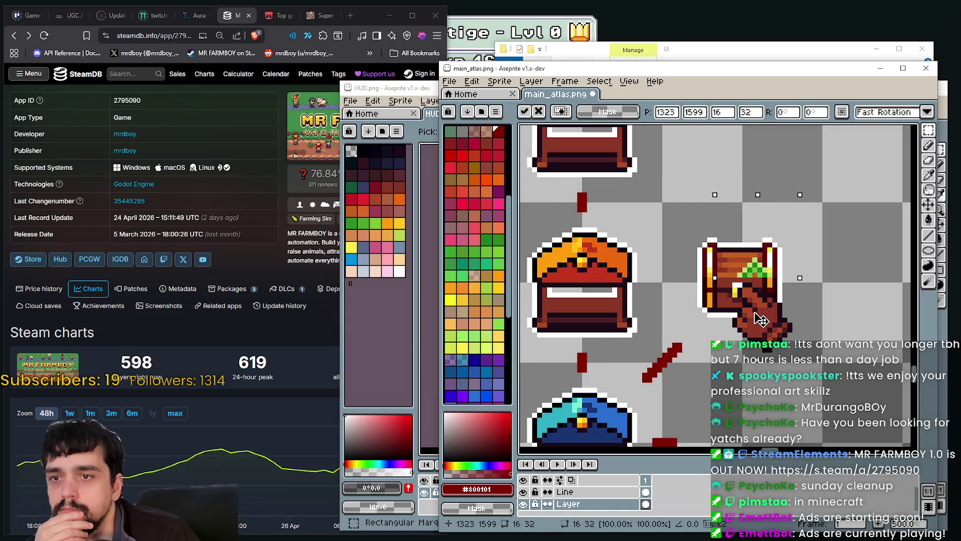
{"action": "scroll", "coordinate": [762, 319], "scroll_direction": "down", "scroll_amount": 2}
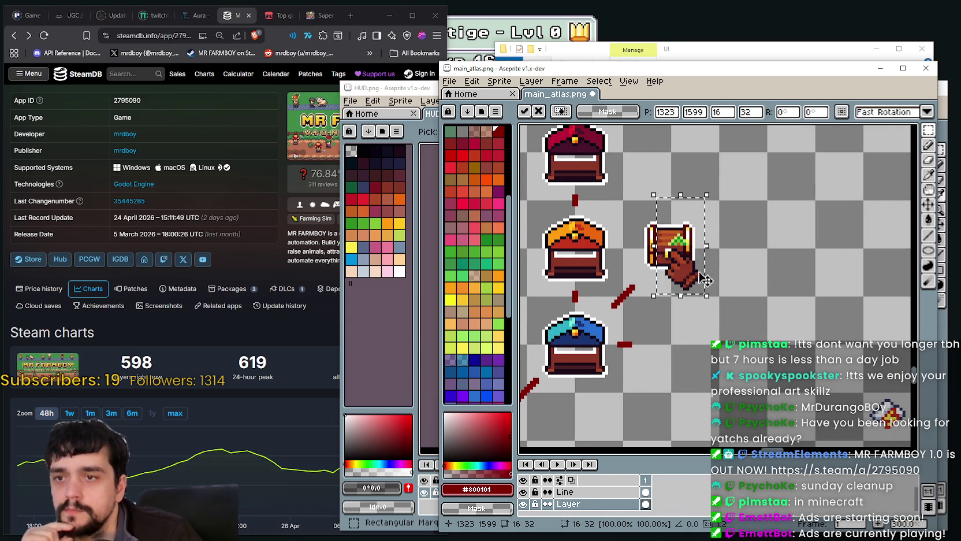
{"action": "left_click_drag", "start_coordinate": [714, 286], "coordinate": [831, 289]}
{"action": "scroll", "coordinate": [745, 248], "scroll_direction": "up", "scroll_amount": 1}
{"action": "key", "text": "Return"}
Step: Duplicate the green arrow and place the copy on top of the arrow stack
{"action": "scroll", "coordinate": [745, 247], "scroll_direction": "up", "scroll_amount": 1}
{"action": "mouse_move", "coordinate": [745, 265]}
{"action": "left_mouse_down"}
{"action": "mouse_move", "coordinate": [788, 239]}
{"action": "mouse_move", "coordinate": [775, 267]}
{"action": "mouse_move", "coordinate": [781, 217]}
{"action": "left_mouse_up"}
{"action": "left_click_drag", "start_coordinate": [742, 184], "coordinate": [767, 209]}
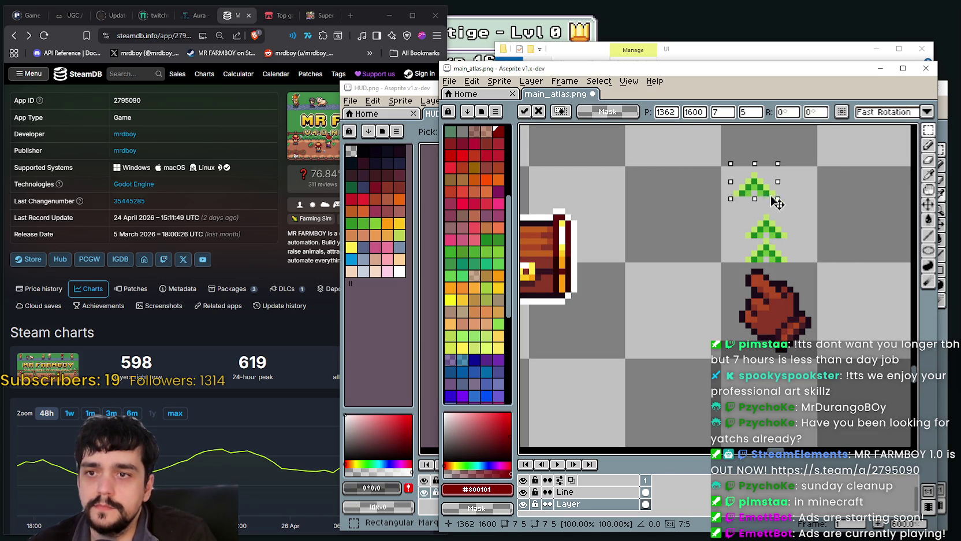
{"action": "scroll", "coordinate": [767, 272], "scroll_direction": "down", "scroll_amount": 1}
{"action": "left_click", "coordinate": [742, 334]}
{"action": "left_click_drag", "start_coordinate": [742, 334], "coordinate": [808, 179]}
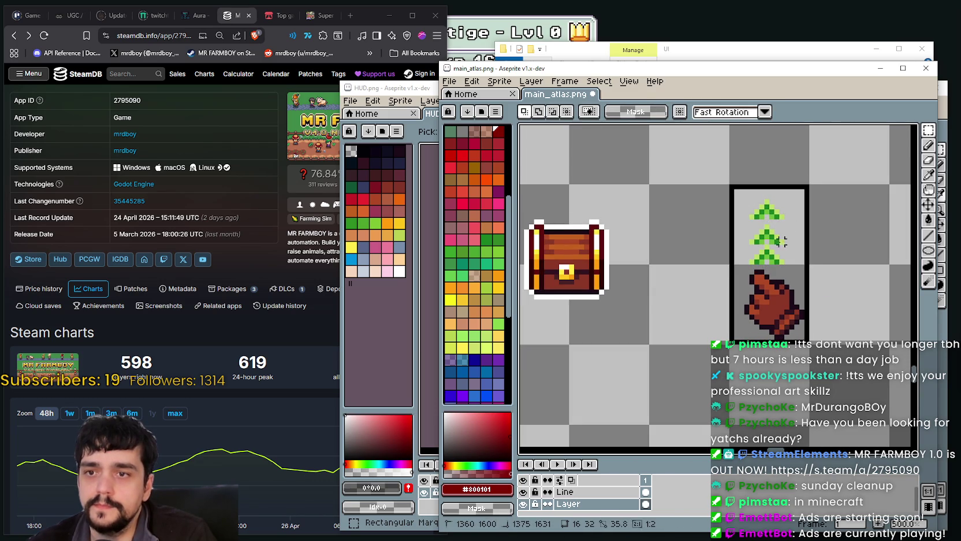
{"action": "left_click_drag", "start_coordinate": [770, 296], "coordinate": [590, 295]}
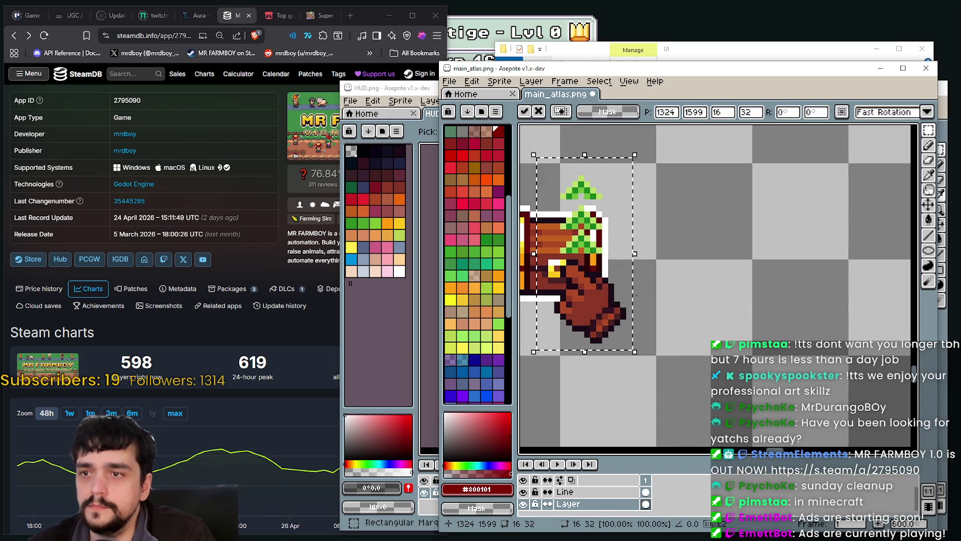
{"action": "scroll", "coordinate": [693, 277], "scroll_direction": "up", "scroll_amount": 1}
{"action": "scroll", "coordinate": [797, 330], "scroll_direction": "down", "scroll_amount": 1}
{"action": "scroll", "coordinate": [797, 330], "scroll_direction": "down", "scroll_amount": 1}
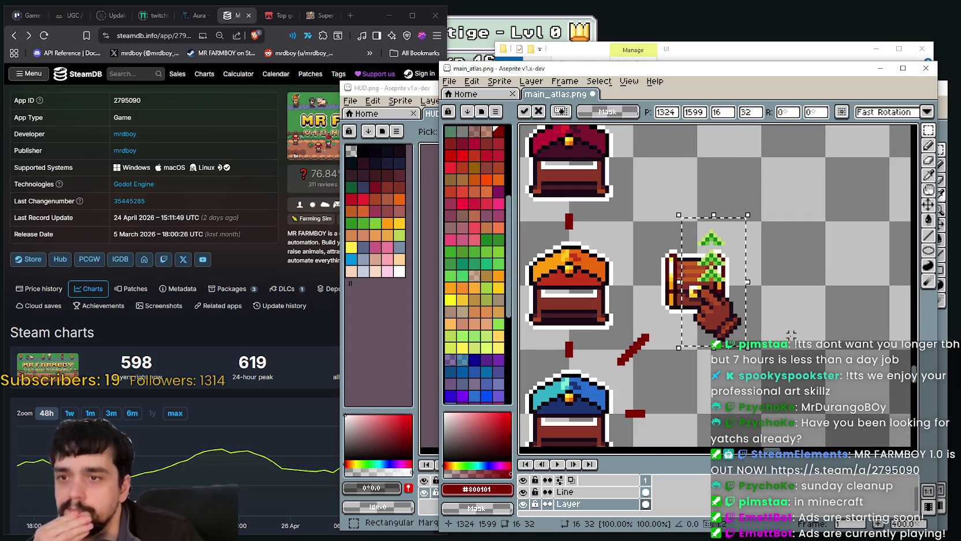
{"action": "mouse_move", "coordinate": [725, 295]}
{"action": "left_mouse_down"}
{"action": "mouse_move", "coordinate": [733, 299]}
{"action": "mouse_move", "coordinate": [718, 297]}
{"action": "left_mouse_up"}
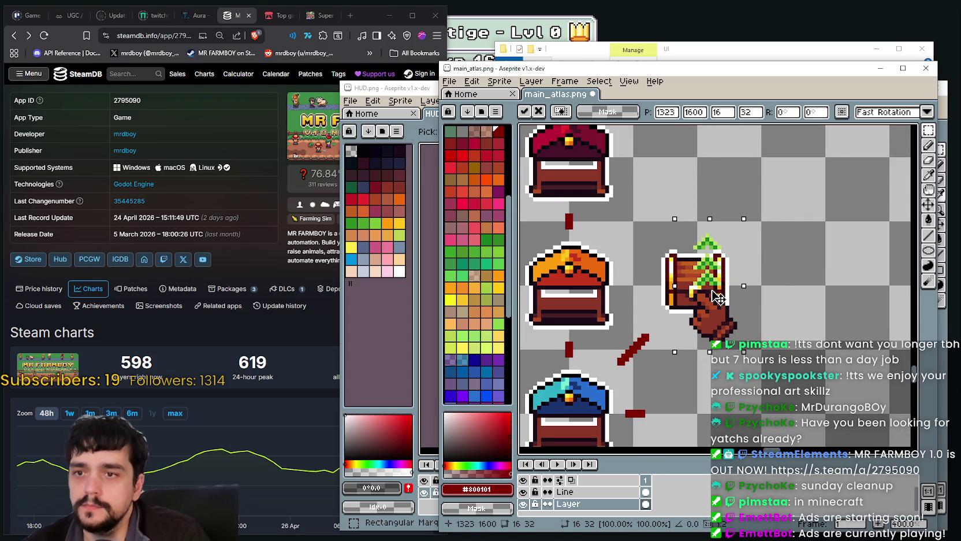
{"action": "scroll", "coordinate": [707, 321], "scroll_direction": "down", "scroll_amount": 1}
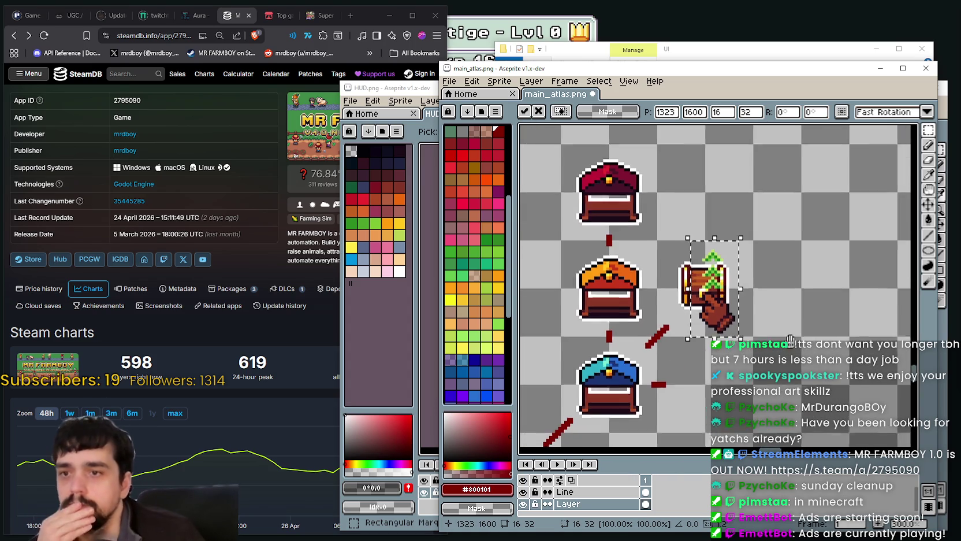
{"action": "scroll", "coordinate": [738, 309], "scroll_direction": "up", "scroll_amount": 1}
{"action": "left_click_drag", "start_coordinate": [740, 314], "coordinate": [753, 312]}
{"action": "scroll", "coordinate": [757, 312], "scroll_direction": "down", "scroll_amount": 1}
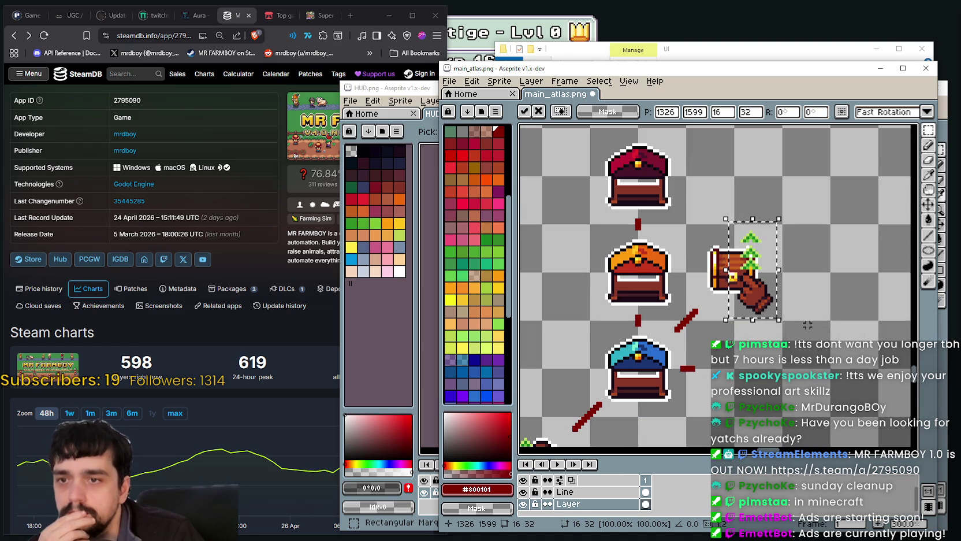
{"action": "mouse_move", "coordinate": [736, 267]}
{"action": "left_mouse_down"}
{"action": "mouse_move", "coordinate": [754, 272]}
{"action": "mouse_move", "coordinate": [722, 260]}
{"action": "left_mouse_up"}
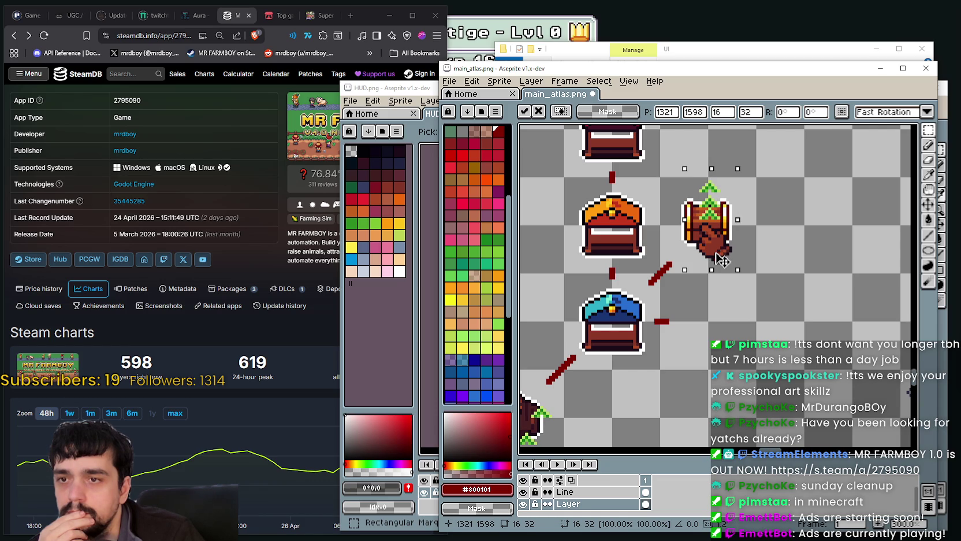
{"action": "scroll", "coordinate": [722, 260], "scroll_direction": "down", "scroll_amount": 3}
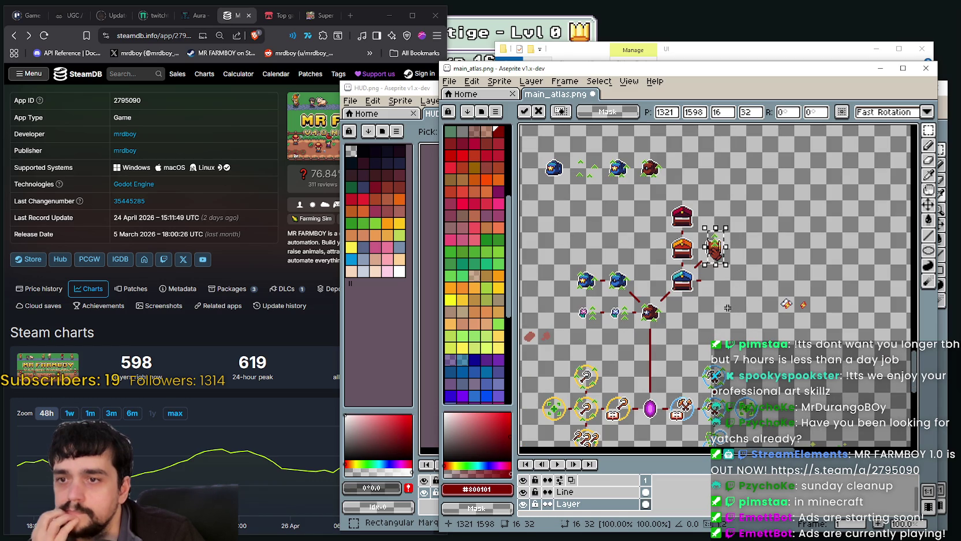
{"action": "left_click_drag", "start_coordinate": [725, 307], "coordinate": [708, 237]}
{"action": "scroll", "coordinate": [700, 242], "scroll_direction": "up", "scroll_amount": 1}
{"action": "scroll", "coordinate": [701, 245], "scroll_direction": "up", "scroll_amount": 2}
{"action": "scroll", "coordinate": [700, 249], "scroll_direction": "up", "scroll_amount": 1}
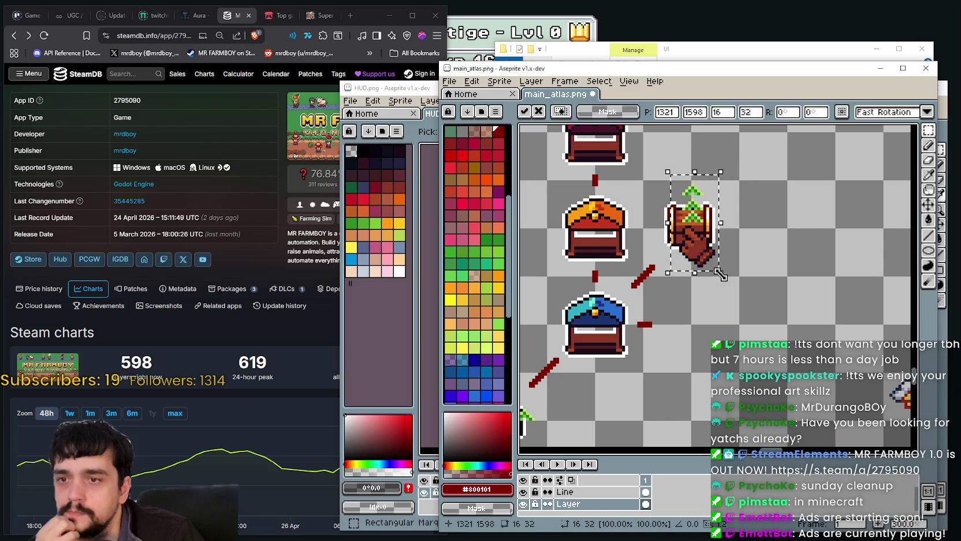
{"action": "mouse_move", "coordinate": [701, 249]}
{"action": "left_mouse_down"}
{"action": "mouse_move", "coordinate": [801, 277]}
{"action": "mouse_move", "coordinate": [807, 261]}
{"action": "left_mouse_up"}
{"action": "scroll", "coordinate": [802, 277], "scroll_direction": "up", "scroll_amount": 1}
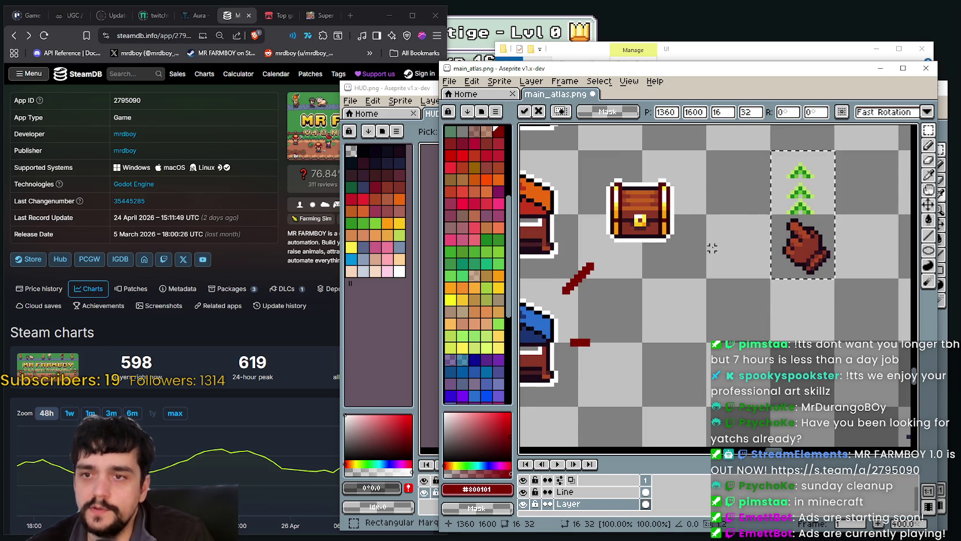
Step: Drop the hand-with-arrows overlay, deselect, then drag the sprout-and-hand sprite onto the small chest
{"action": "left_click_drag", "start_coordinate": [784, 152], "coordinate": [745, 194]}
{"action": "key", "text": "ctrl+d"}
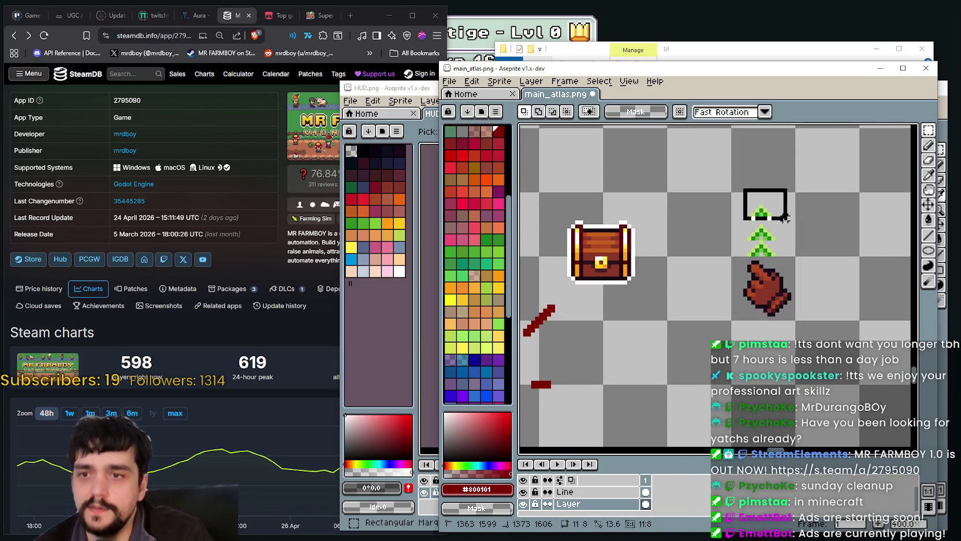
{"action": "scroll", "coordinate": [741, 206], "scroll_direction": "down", "scroll_amount": 1}
{"action": "scroll", "coordinate": [740, 206], "scroll_direction": "up", "scroll_amount": 2}
{"action": "scroll", "coordinate": [784, 279], "scroll_direction": "up", "scroll_amount": 3}
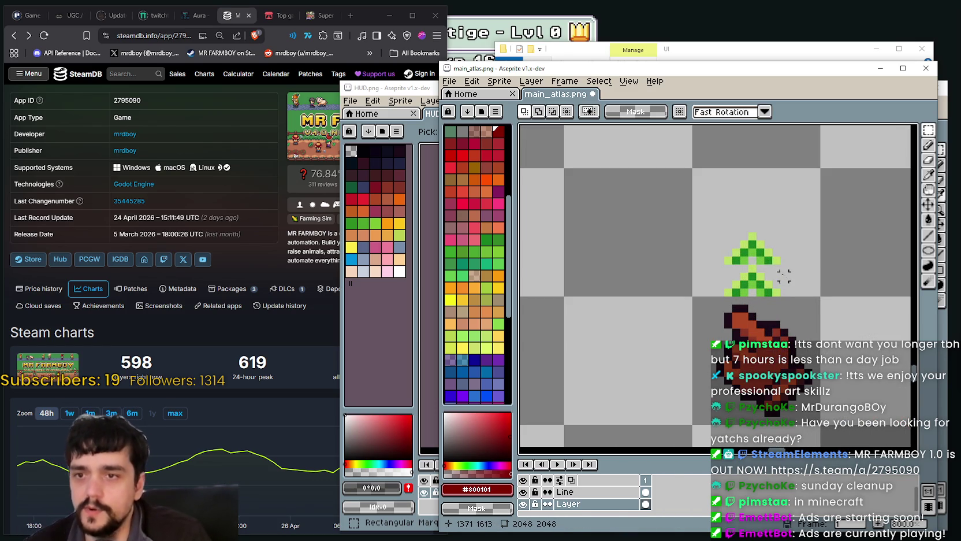
{"action": "scroll", "coordinate": [776, 252], "scroll_direction": "down", "scroll_amount": 2}
{"action": "scroll", "coordinate": [757, 225], "scroll_direction": "down", "scroll_amount": 1}
{"action": "scroll", "coordinate": [748, 200], "scroll_direction": "down", "scroll_amount": 1}
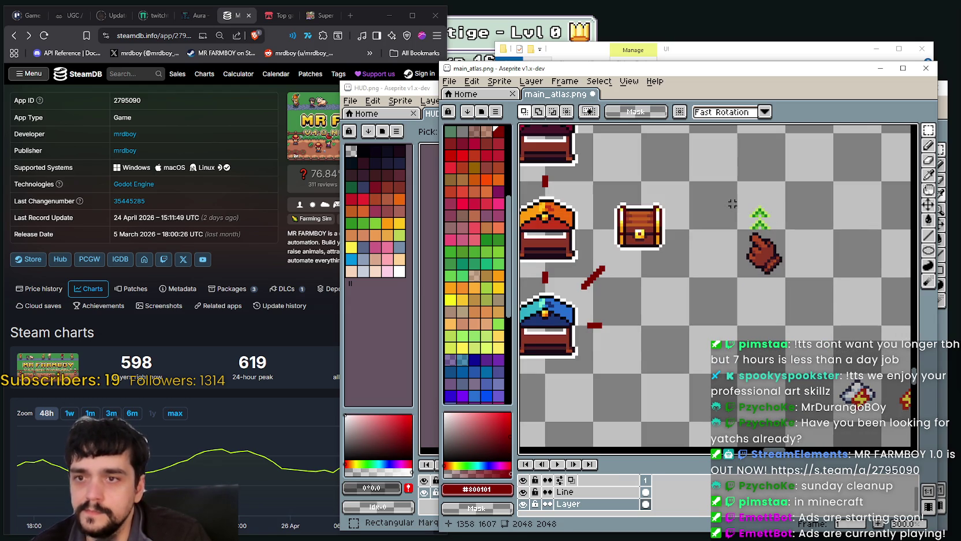
{"action": "mouse_move", "coordinate": [747, 201]}
{"action": "left_mouse_down"}
{"action": "mouse_move", "coordinate": [786, 279]}
{"action": "mouse_move", "coordinate": [658, 248]}
{"action": "mouse_move", "coordinate": [682, 276]}
{"action": "mouse_move", "coordinate": [675, 288]}
{"action": "left_mouse_up"}
{"action": "scroll", "coordinate": [658, 247], "scroll_direction": "up", "scroll_amount": 3}
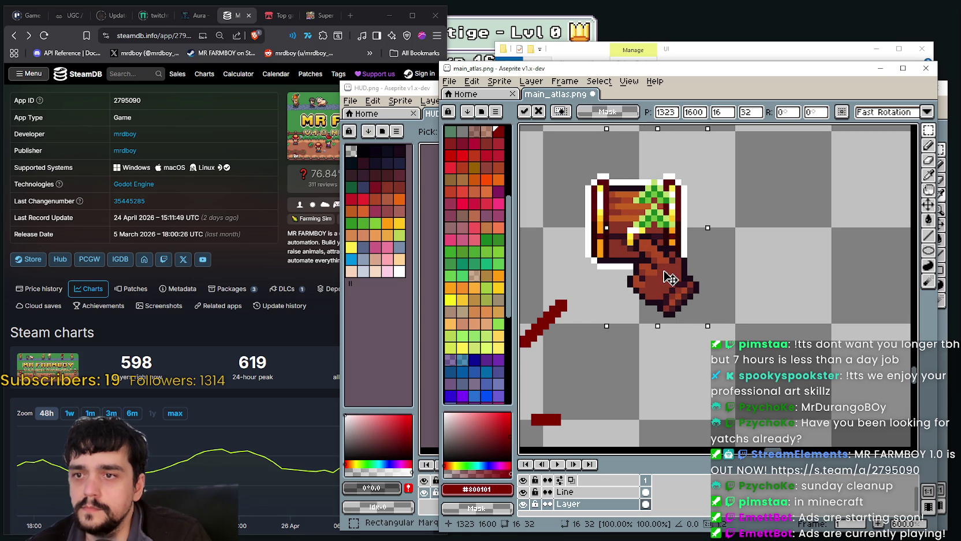
Step: Shift the sprout-and-hand sprite right and back beside the chest, then deselect it
{"action": "scroll", "coordinate": [673, 286], "scroll_direction": "down", "scroll_amount": 2}
{"action": "scroll", "coordinate": [749, 279], "scroll_direction": "down", "scroll_amount": 1}
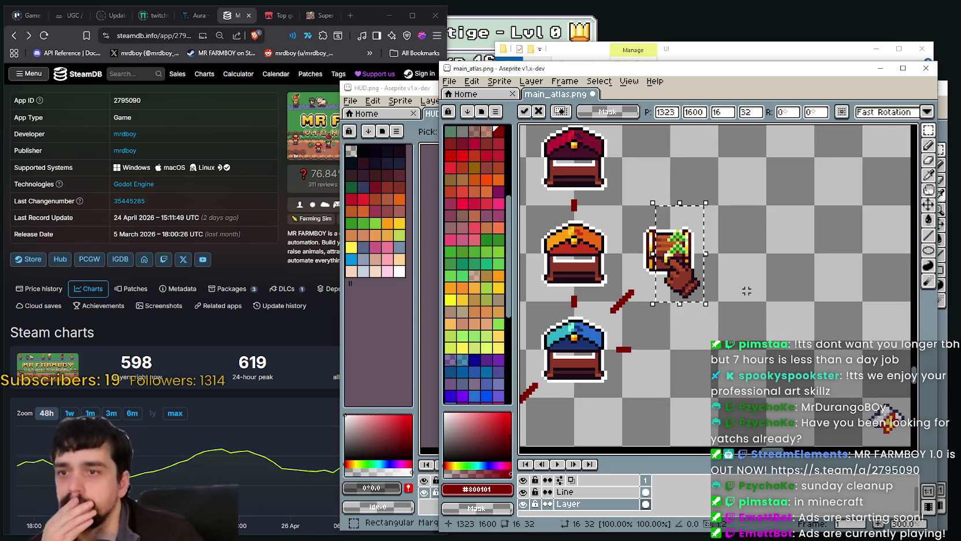
{"action": "scroll", "coordinate": [738, 295], "scroll_direction": "down", "scroll_amount": 1}
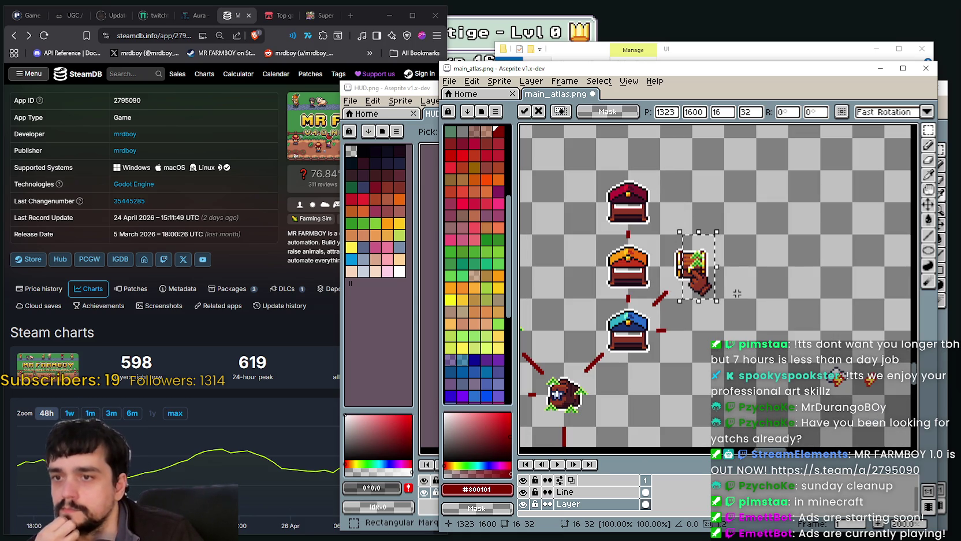
{"action": "left_click_drag", "start_coordinate": [697, 272], "coordinate": [772, 272]}
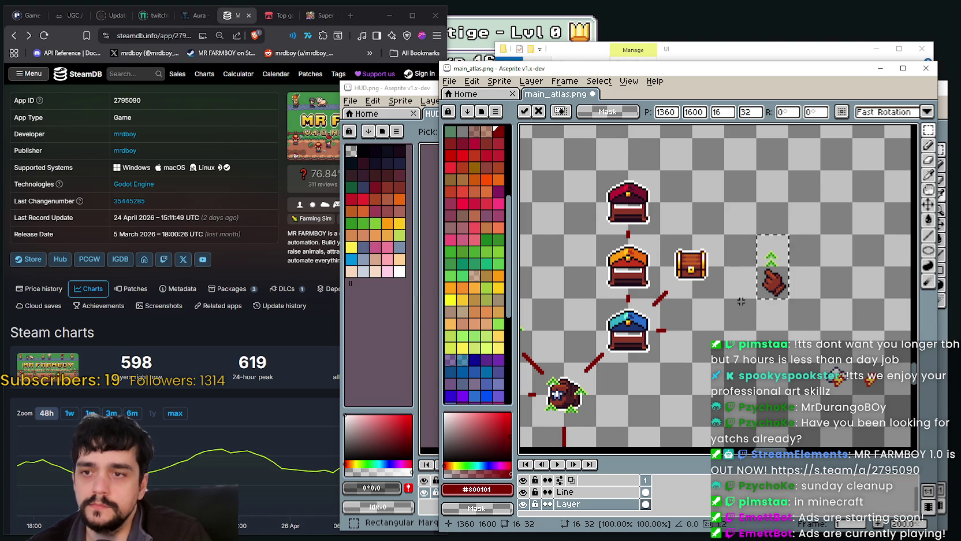
{"action": "left_click_drag", "start_coordinate": [762, 298], "coordinate": [696, 292]}
{"action": "scroll", "coordinate": [726, 280], "scroll_direction": "up", "scroll_amount": 1}
{"action": "scroll", "coordinate": [726, 281], "scroll_direction": "up", "scroll_amount": 2}
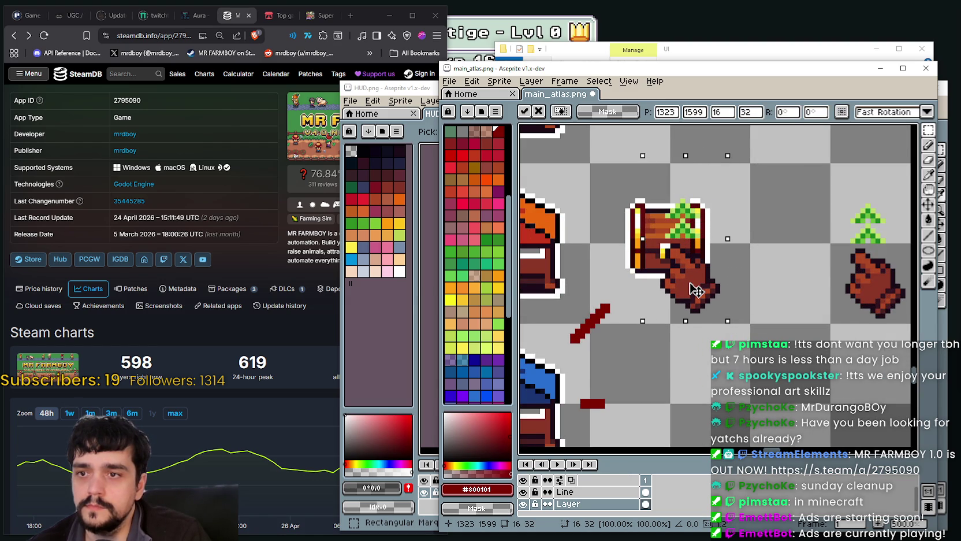
{"action": "scroll", "coordinate": [696, 291], "scroll_direction": "down", "scroll_amount": 1}
{"action": "scroll", "coordinate": [696, 292], "scroll_direction": "down", "scroll_amount": 1}
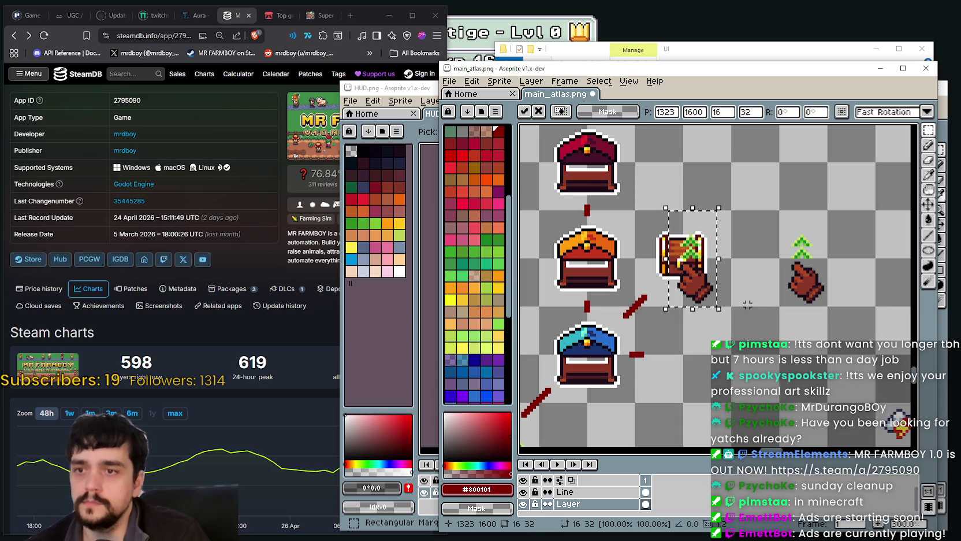
{"action": "scroll", "coordinate": [743, 270], "scroll_direction": "up", "scroll_amount": 1}
{"action": "scroll", "coordinate": [742, 270], "scroll_direction": "up", "scroll_amount": 2}
{"action": "scroll", "coordinate": [742, 270], "scroll_direction": "down", "scroll_amount": 2}
{"action": "scroll", "coordinate": [742, 270], "scroll_direction": "down", "scroll_amount": 1}
{"action": "scroll", "coordinate": [742, 270], "scroll_direction": "down", "scroll_amount": 1}
{"action": "scroll", "coordinate": [743, 270], "scroll_direction": "down", "scroll_amount": 1}
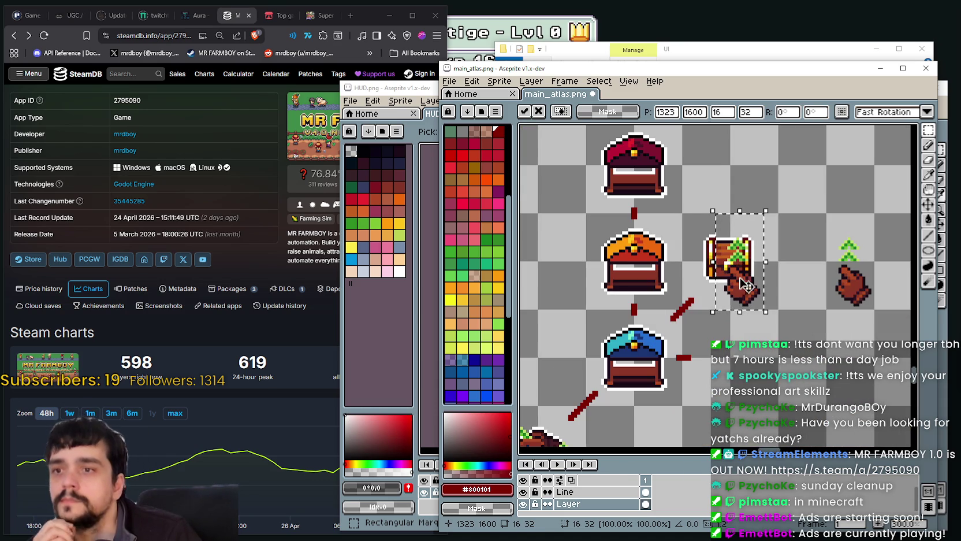
{"action": "key", "text": "ctrl+d"}
{"action": "scroll", "coordinate": [806, 345], "scroll_direction": "down", "scroll_amount": 1}
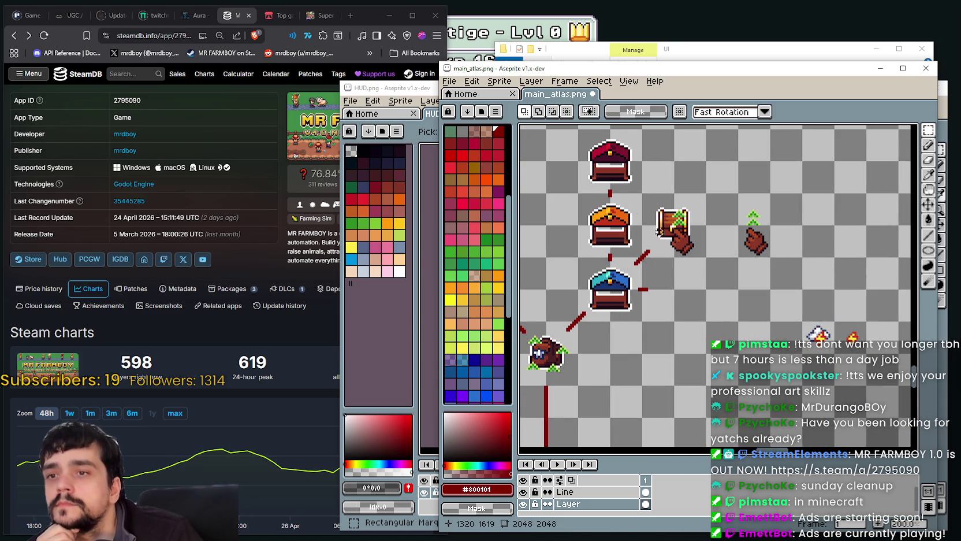
Step: Select the small chest, then undo that selection and the hand pasted onto the chest
{"action": "left_click_drag", "start_coordinate": [656, 209], "coordinate": [705, 257]}
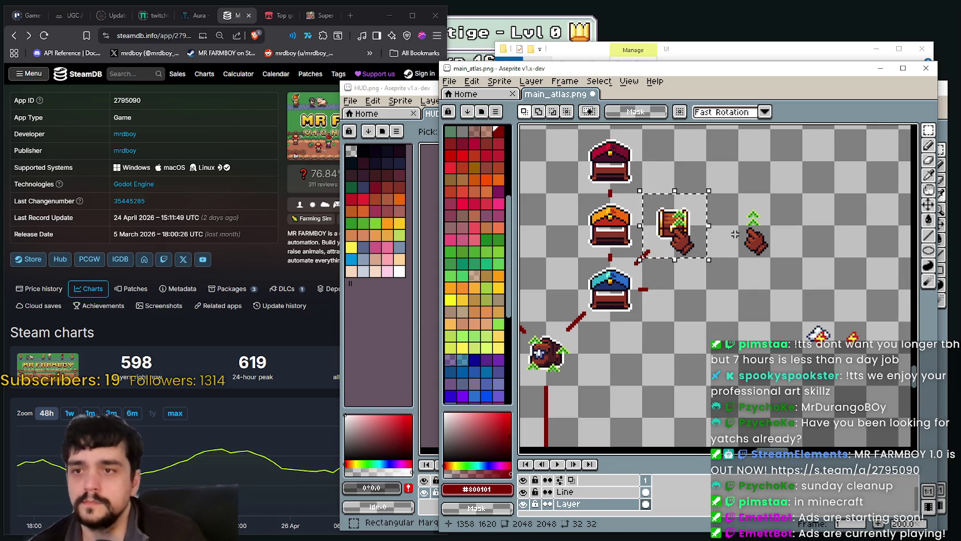
{"action": "scroll", "coordinate": [726, 237], "scroll_direction": "down", "scroll_amount": 1}
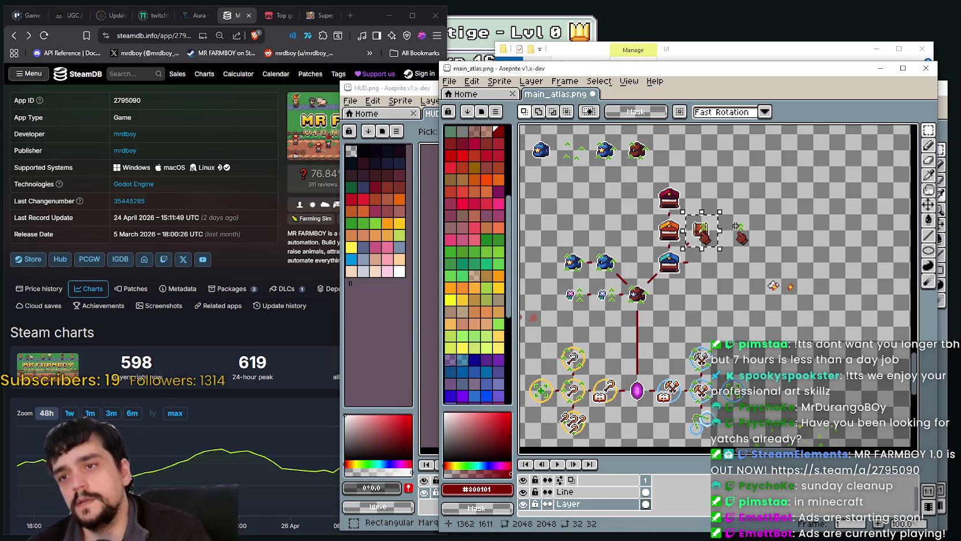
{"action": "scroll", "coordinate": [736, 226], "scroll_direction": "up", "scroll_amount": 1}
{"action": "scroll", "coordinate": [709, 219], "scroll_direction": "up", "scroll_amount": 1}
{"action": "scroll", "coordinate": [709, 219], "scroll_direction": "down", "scroll_amount": 1}
{"action": "scroll", "coordinate": [727, 260], "scroll_direction": "down", "scroll_amount": 1}
{"action": "scroll", "coordinate": [753, 305], "scroll_direction": "up", "scroll_amount": 1}
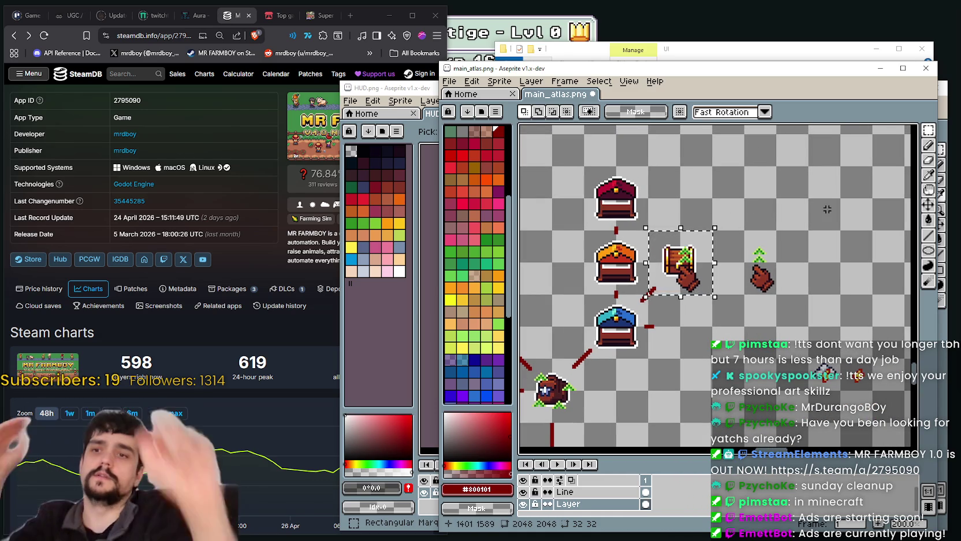
{"action": "key", "text": "ctrl+z"}
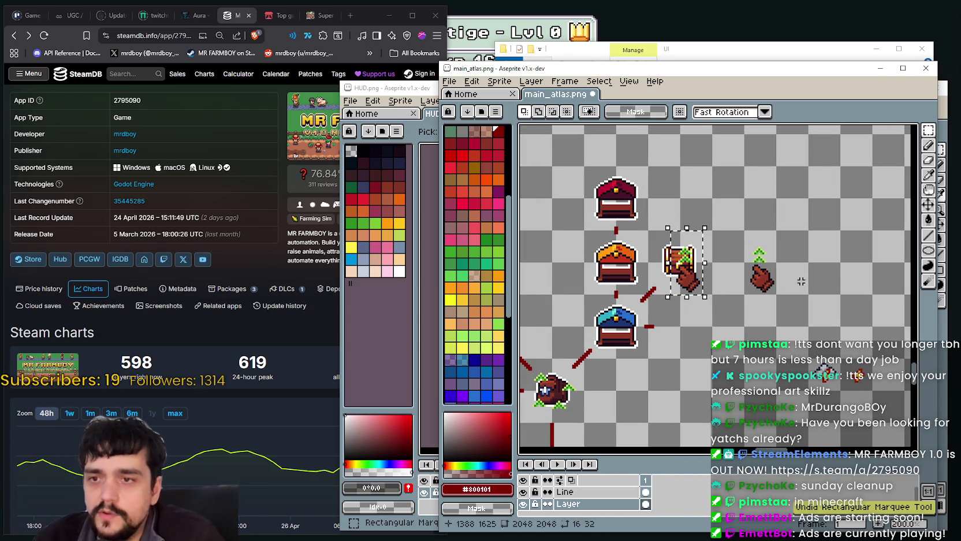
{"action": "key", "text": "ctrl+z"}
Step: Copy and paste a duplicate of the small outlined chest, commit it, and deselect
{"action": "mouse_move", "coordinate": [649, 293]}
{"action": "left_mouse_down"}
{"action": "mouse_move", "coordinate": [755, 224]}
{"action": "mouse_move", "coordinate": [793, 305]}
{"action": "left_mouse_up"}
{"action": "key", "text": "ctrl+c"}
{"action": "key", "text": "ctrl+v"}
{"action": "key", "text": "Return"}
{"action": "scroll", "coordinate": [714, 271], "scroll_direction": "up", "scroll_amount": 1}
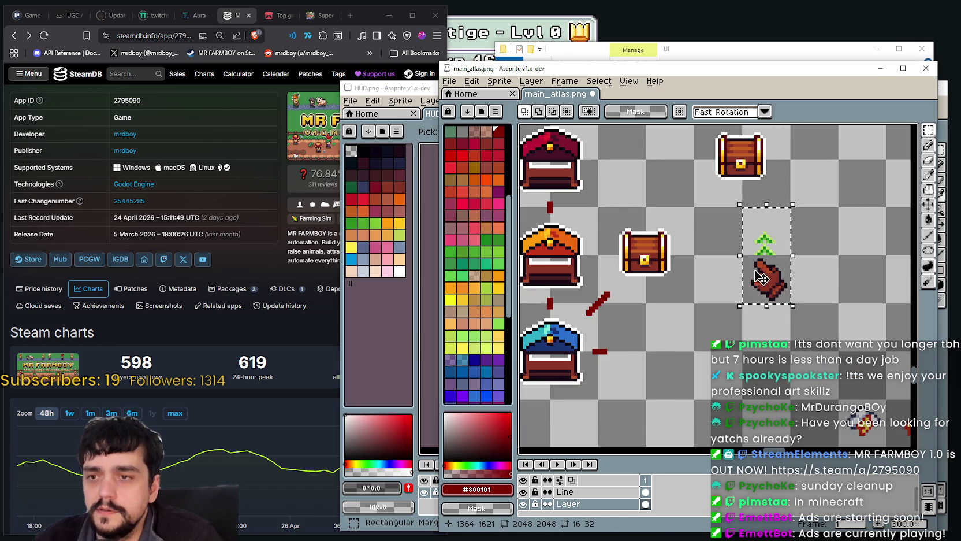
{"action": "key", "text": "ctrl+d"}
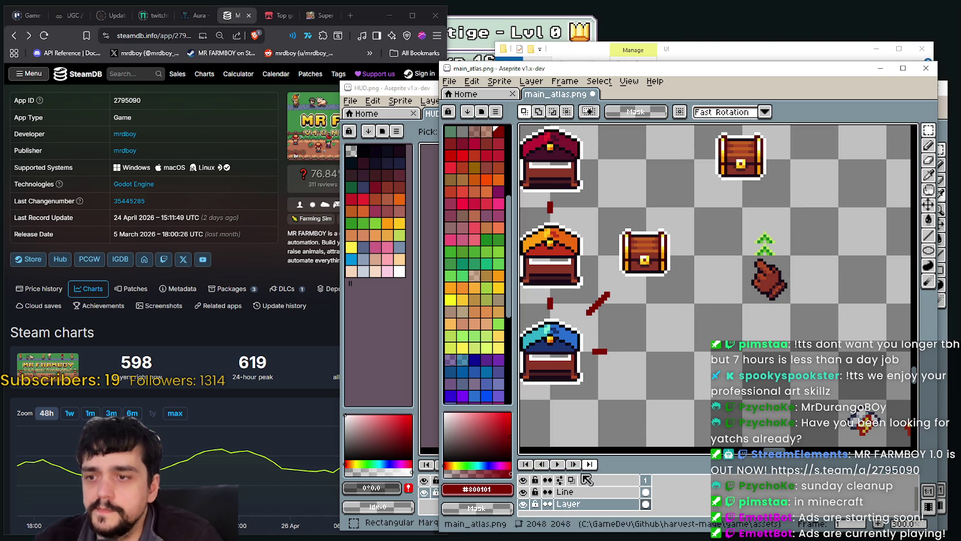
Step: On the Line layer, draw a short dark-red connector dash beside the chest
{"action": "left_click", "coordinate": [578, 492]}
{"action": "left_click", "coordinate": [928, 235]}
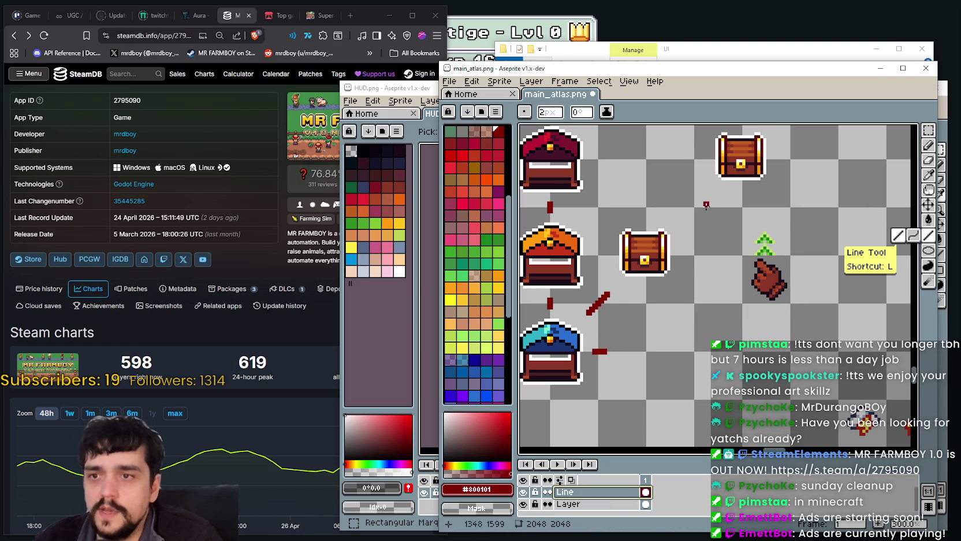
{"action": "left_click_drag", "start_coordinate": [697, 205], "coordinate": [691, 210]}
{"action": "scroll", "coordinate": [692, 290], "scroll_direction": "up", "scroll_amount": 1}
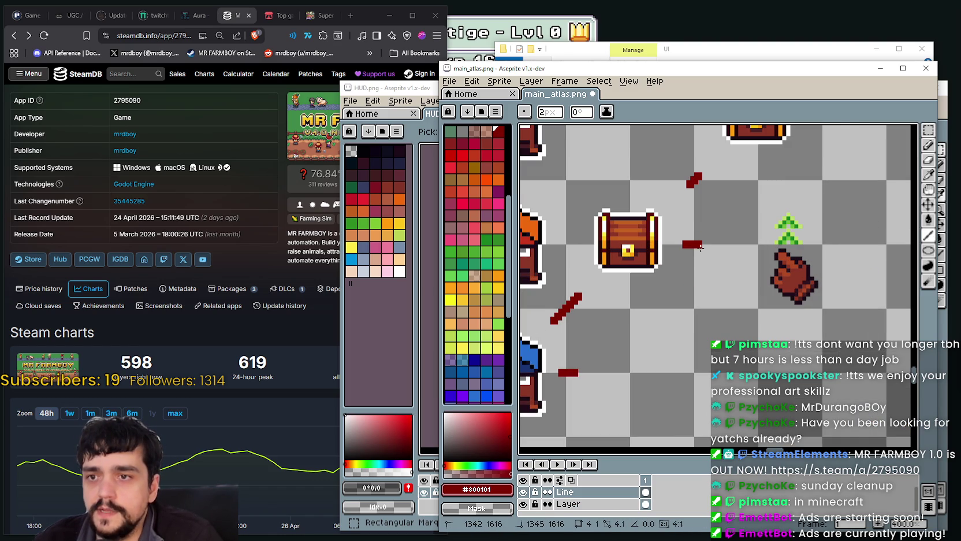
{"action": "scroll", "coordinate": [702, 247], "scroll_direction": "down", "scroll_amount": 2}
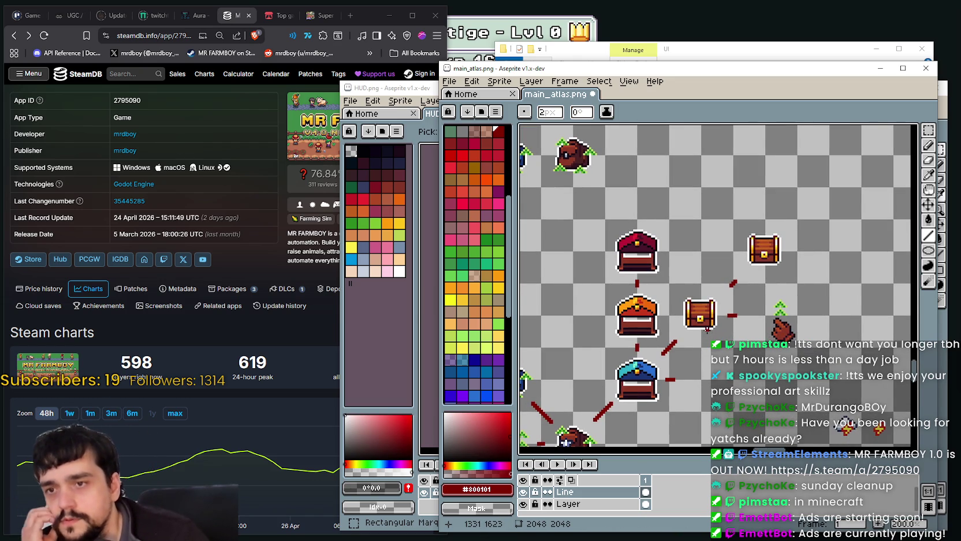
Step: Switch to the game window, back to Aseprite, then over to the SteamDB page
{"action": "left_click", "coordinate": [744, 34]}
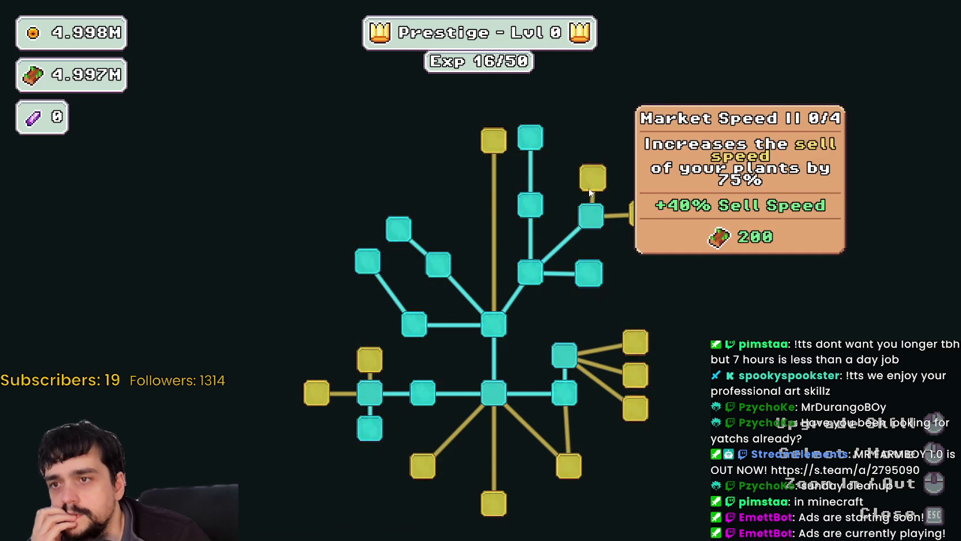
{"action": "mouse_move", "coordinate": [641, 213]}
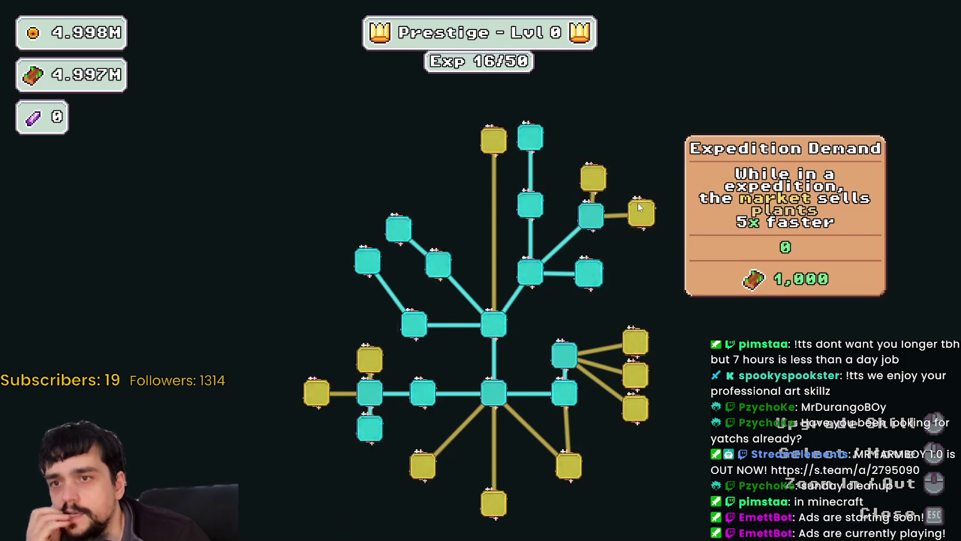
{"action": "key", "text": "alt+Tab"}
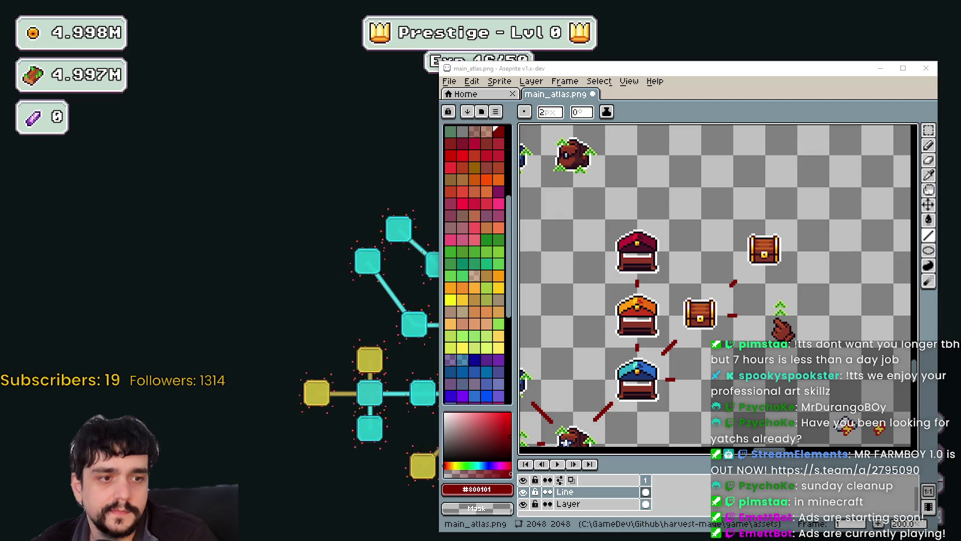
{"action": "key", "text": "alt+Tab"}
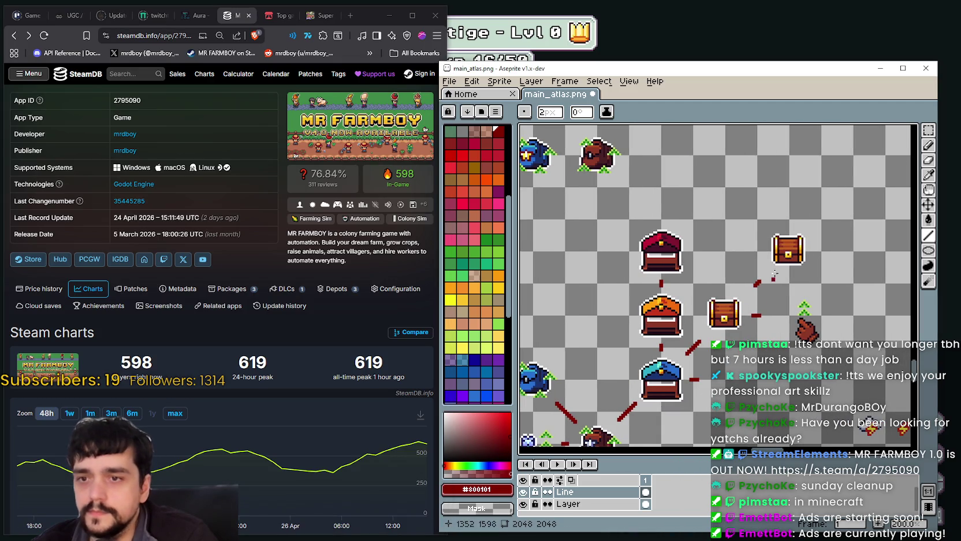
Step: On the layer named Layer, move the top-right chest copy further left
{"action": "left_click", "coordinate": [928, 130]}
{"action": "scroll", "coordinate": [742, 255], "scroll_direction": "up", "scroll_amount": 1}
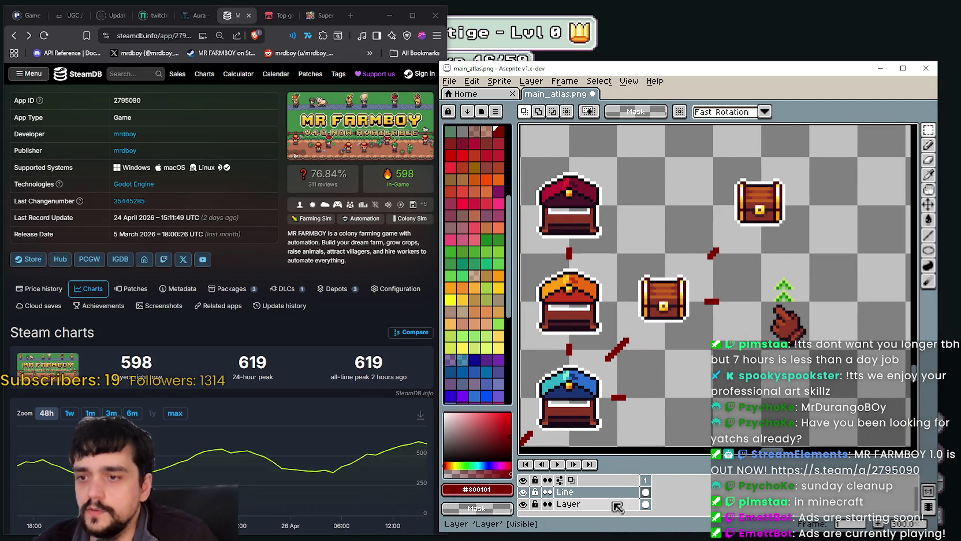
{"action": "key", "text": "alt+Down"}
{"action": "mouse_move", "coordinate": [716, 177]}
{"action": "left_mouse_down"}
{"action": "mouse_move", "coordinate": [786, 227]}
{"action": "mouse_move", "coordinate": [660, 202]}
{"action": "left_mouse_up"}
{"action": "scroll", "coordinate": [729, 356], "scroll_direction": "down", "scroll_amount": 2}
{"action": "scroll", "coordinate": [730, 356], "scroll_direction": "up", "scroll_amount": 2}
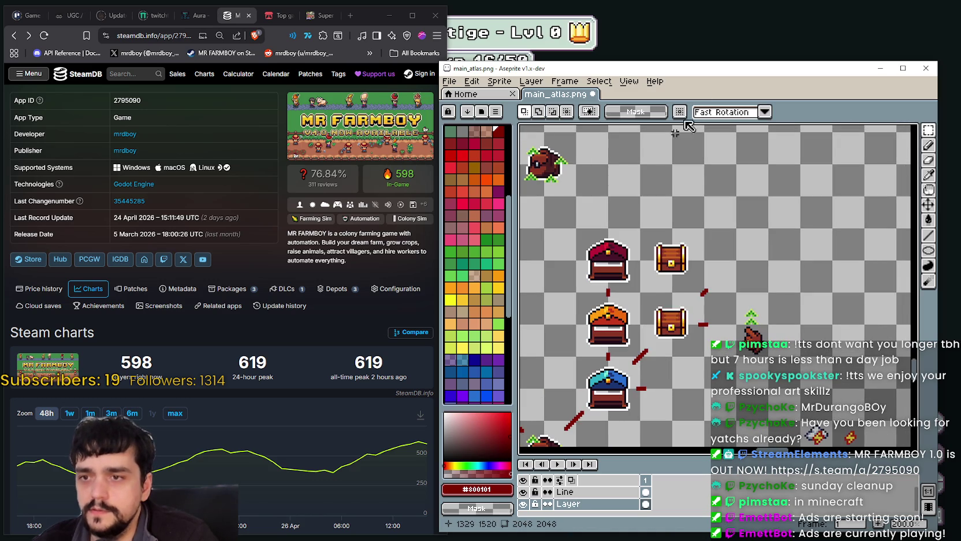
Step: Delete the stray red dash and draw a short downward red connector line instead
{"action": "mouse_move", "coordinate": [693, 68]}
{"action": "left_mouse_down"}
{"action": "mouse_move", "coordinate": [689, 341]}
{"action": "mouse_move", "coordinate": [701, 72]}
{"action": "left_mouse_up"}
{"action": "scroll", "coordinate": [674, 305], "scroll_direction": "down", "scroll_amount": 1}
{"action": "scroll", "coordinate": [756, 294], "scroll_direction": "up", "scroll_amount": 1}
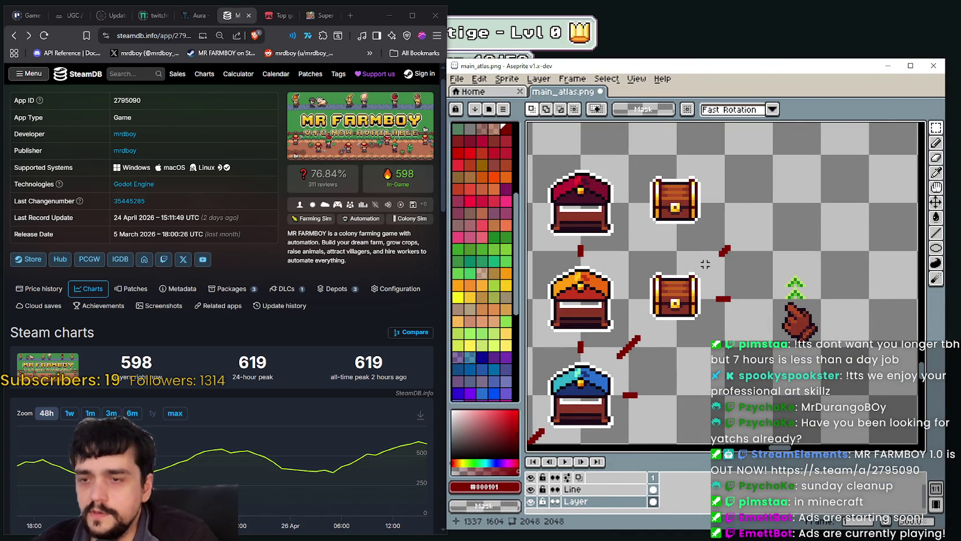
{"action": "scroll", "coordinate": [717, 264], "scroll_direction": "down", "scroll_amount": 2}
{"action": "scroll", "coordinate": [713, 262], "scroll_direction": "up", "scroll_amount": 1}
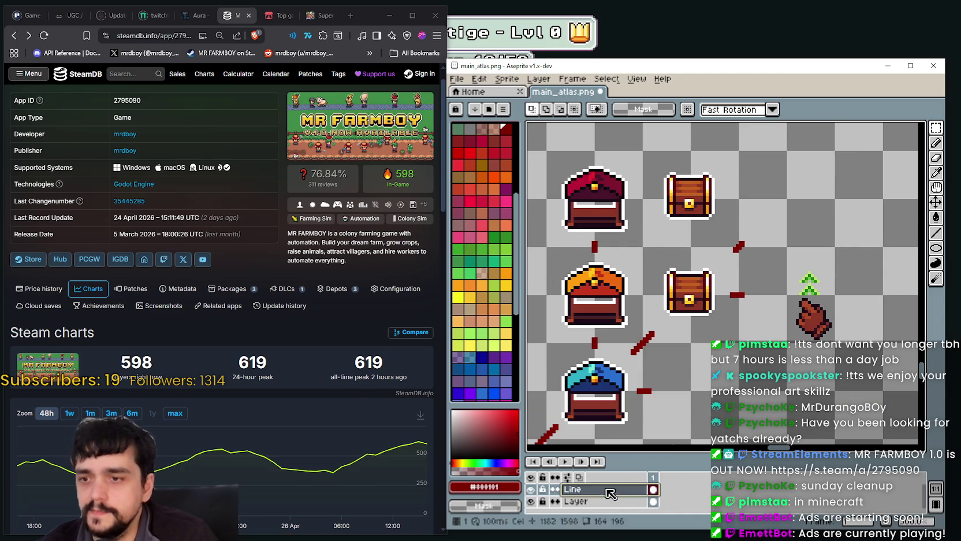
{"action": "scroll", "coordinate": [699, 254], "scroll_direction": "up", "scroll_amount": 1}
{"action": "left_click_drag", "start_coordinate": [730, 263], "coordinate": [781, 229]}
{"action": "key", "text": "Delete"}
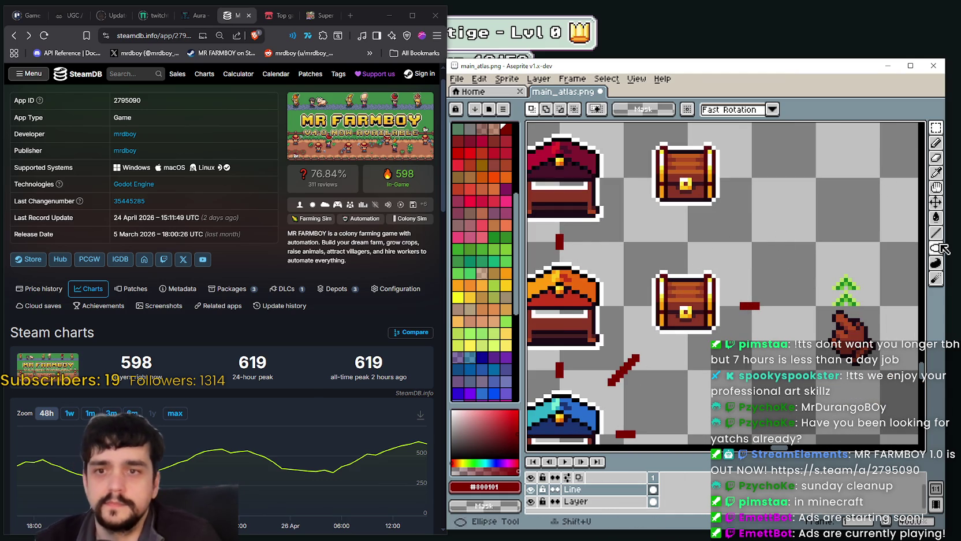
{"action": "left_click", "coordinate": [936, 232]}
{"action": "left_click_drag", "start_coordinate": [688, 241], "coordinate": [688, 245]}
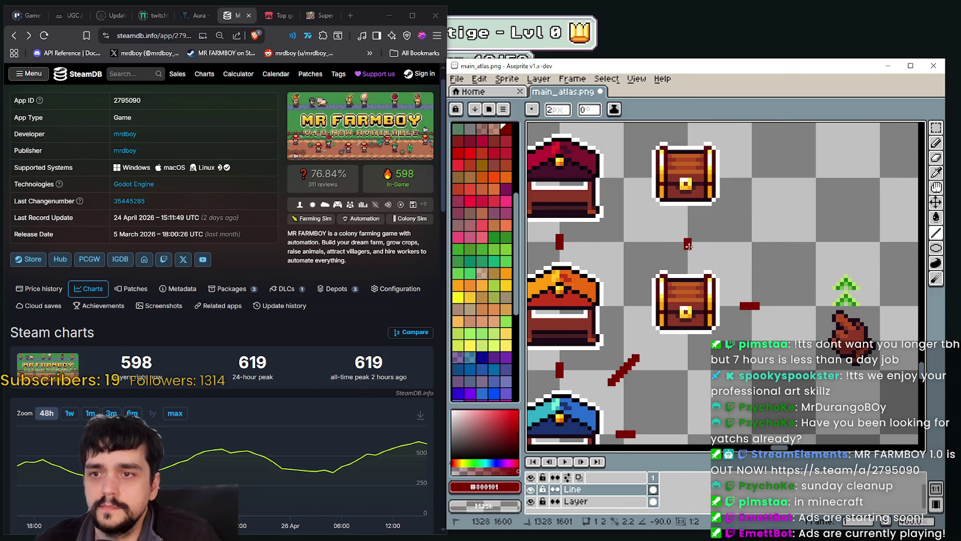
{"action": "scroll", "coordinate": [691, 237], "scroll_direction": "down", "scroll_amount": 1}
{"action": "scroll", "coordinate": [781, 292], "scroll_direction": "down", "scroll_amount": 1}
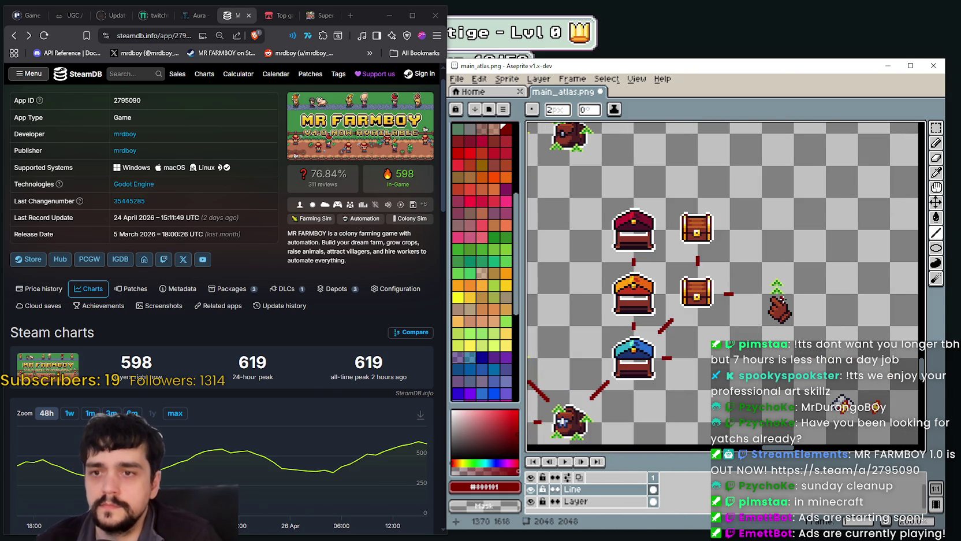
Step: On Layer, marquee-select the hand-and-sprout sprite as a 16×32 region
{"action": "left_click", "coordinate": [576, 501]}
{"action": "scroll", "coordinate": [738, 283], "scroll_direction": "up", "scroll_amount": 2}
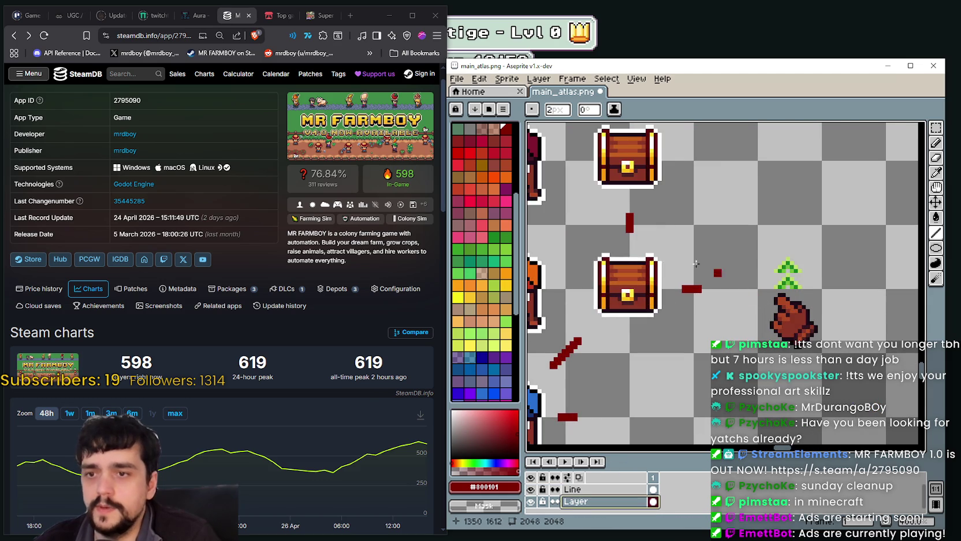
{"action": "scroll", "coordinate": [698, 157], "scroll_direction": "down", "scroll_amount": 2}
{"action": "key", "text": "w"}
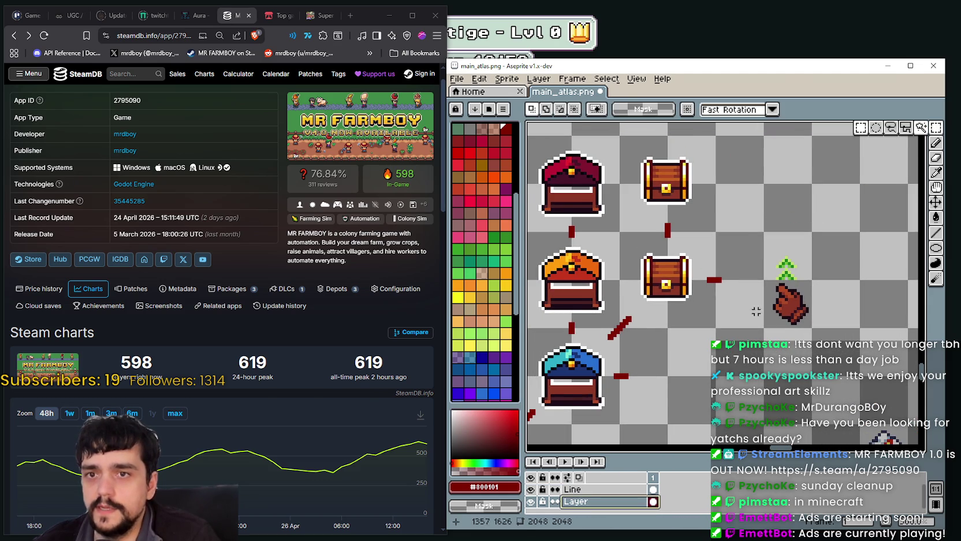
{"action": "scroll", "coordinate": [784, 235], "scroll_direction": "up", "scroll_amount": 2}
{"action": "scroll", "coordinate": [784, 235], "scroll_direction": "down", "scroll_amount": 1}
{"action": "key", "text": "m"}
{"action": "left_click_drag", "start_coordinate": [778, 323], "coordinate": [843, 231]}
{"action": "key", "text": "ctrl+d"}
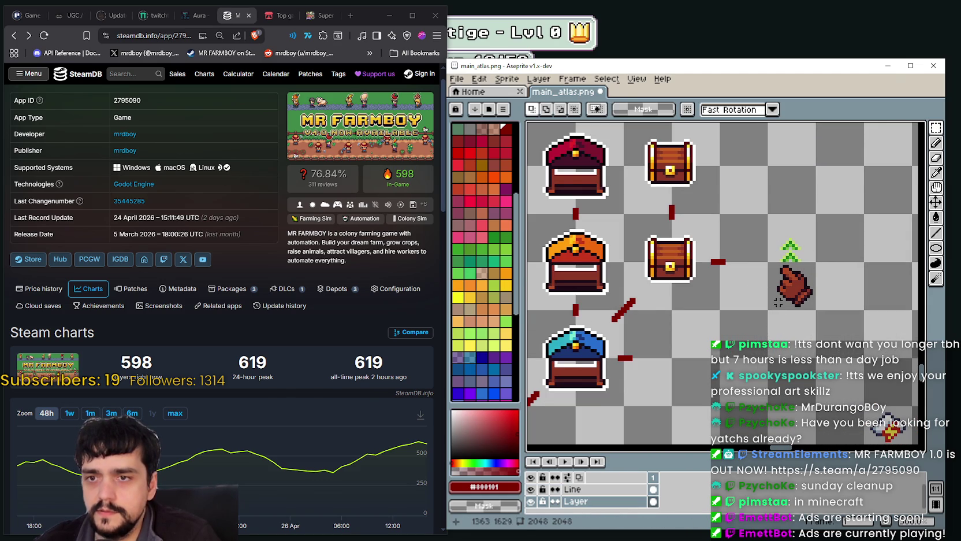
{"action": "left_click_drag", "start_coordinate": [816, 312], "coordinate": [768, 209]}
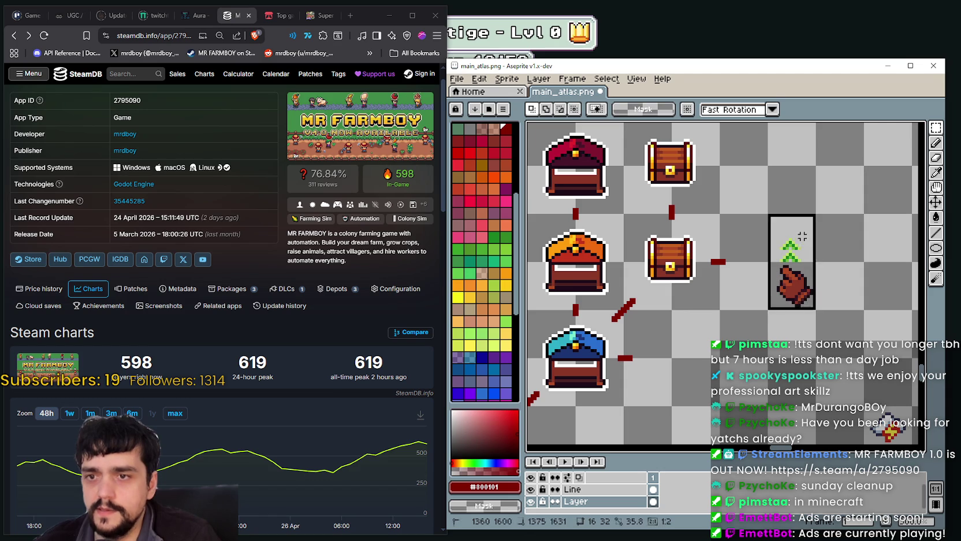
Step: Trial-place the hand-and-sprout onto the upper small chest, shifting it 3 pixels right
{"action": "left_click", "coordinate": [804, 286]}
{"action": "left_click_drag", "start_coordinate": [803, 286], "coordinate": [855, 439]}
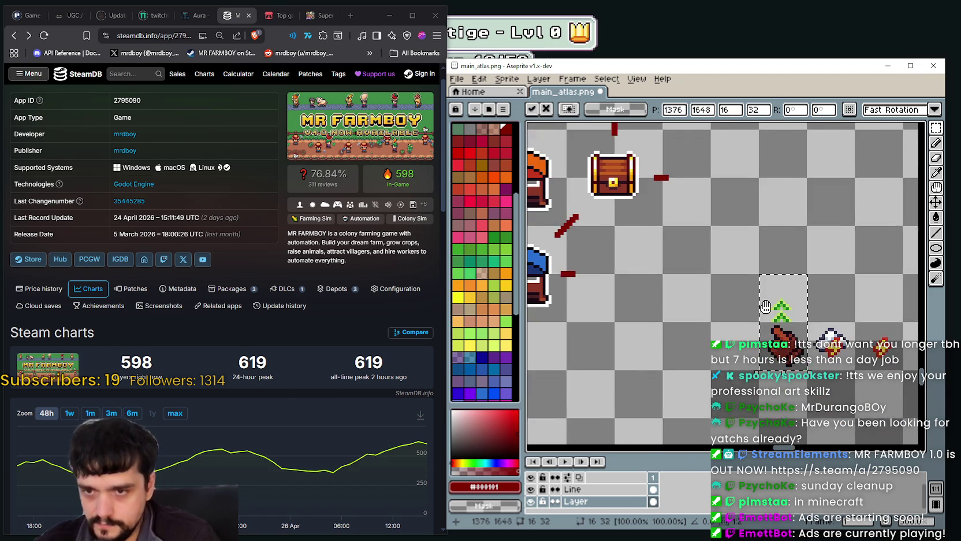
{"action": "left_click_drag", "start_coordinate": [661, 167], "coordinate": [722, 267]}
{"action": "mouse_move", "coordinate": [852, 432]}
{"action": "left_mouse_down"}
{"action": "mouse_move", "coordinate": [699, 187]}
{"action": "mouse_move", "coordinate": [690, 209]}
{"action": "left_mouse_up"}
{"action": "scroll", "coordinate": [699, 188], "scroll_direction": "up", "scroll_amount": 1}
{"action": "mouse_move", "coordinate": [747, 242]}
{"action": "left_mouse_down"}
{"action": "mouse_move", "coordinate": [798, 336]}
{"action": "mouse_move", "coordinate": [749, 317]}
{"action": "left_mouse_up"}
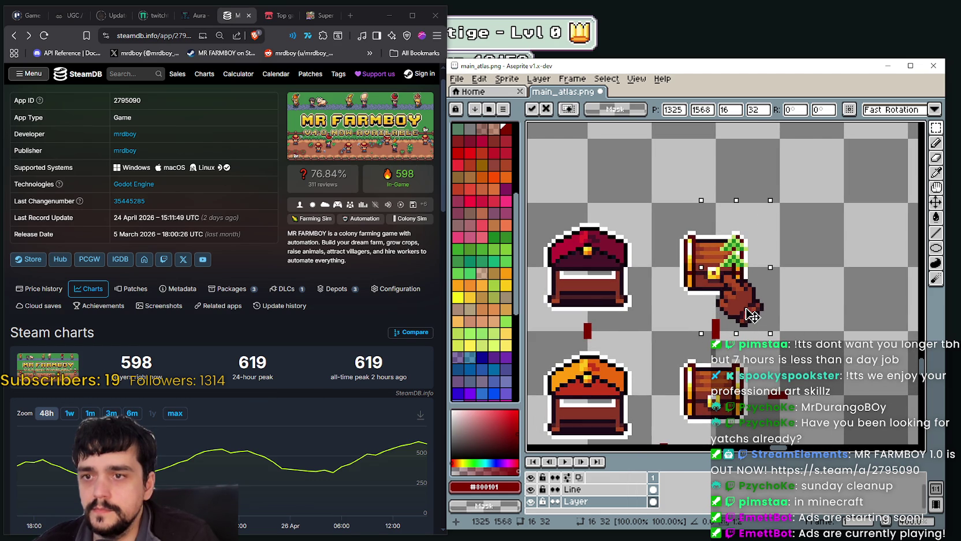
{"action": "scroll", "coordinate": [749, 317], "scroll_direction": "down", "scroll_amount": 1}
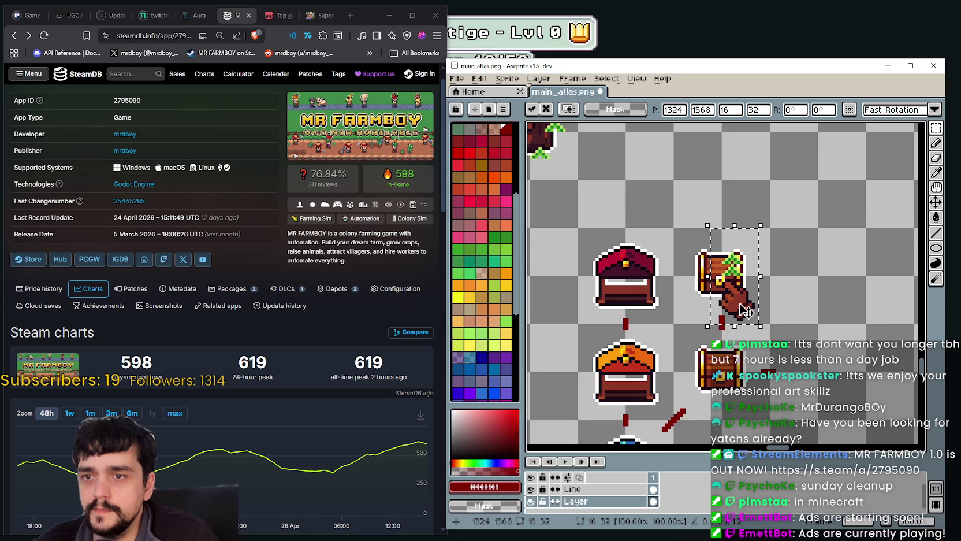
{"action": "scroll", "coordinate": [745, 311], "scroll_direction": "down", "scroll_amount": 1}
{"action": "scroll", "coordinate": [745, 311], "scroll_direction": "up", "scroll_amount": 2}
{"action": "left_click_drag", "start_coordinate": [746, 313], "coordinate": [778, 310]}
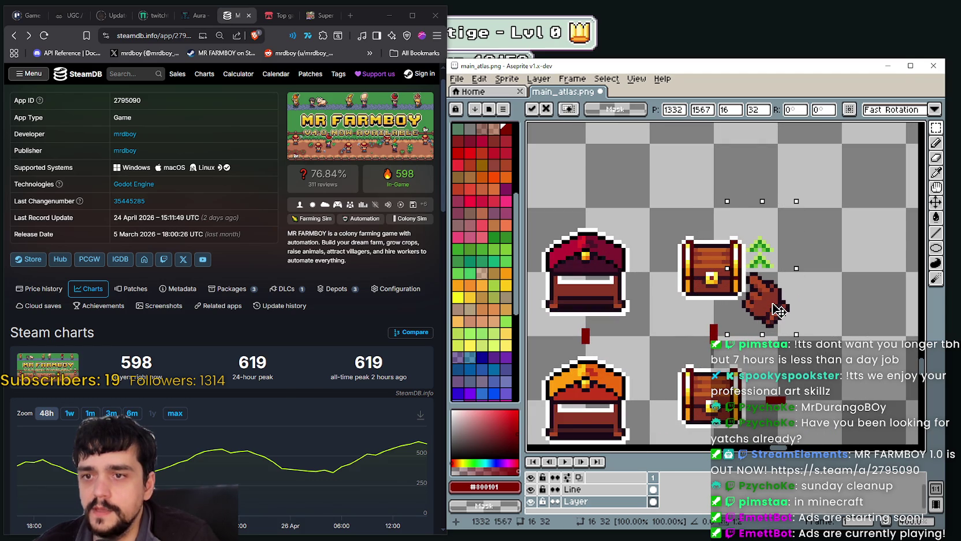
Step: Move the hand-and-sprout back beside the chest, commit it, then select the upper small chest
{"action": "scroll", "coordinate": [780, 309], "scroll_direction": "down", "scroll_amount": 2}
{"action": "scroll", "coordinate": [742, 292], "scroll_direction": "up", "scroll_amount": 1}
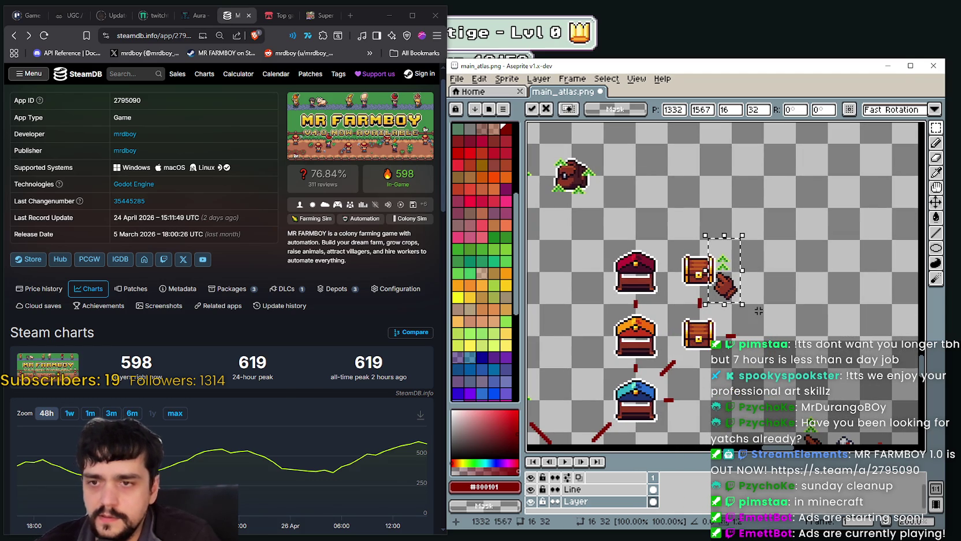
{"action": "left_click_drag", "start_coordinate": [736, 293], "coordinate": [826, 293]}
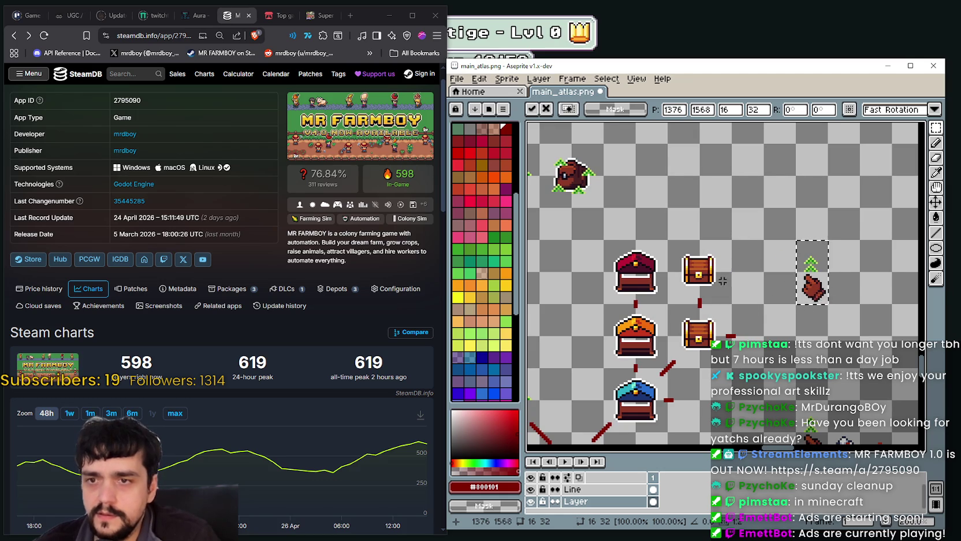
{"action": "scroll", "coordinate": [707, 268], "scroll_direction": "up", "scroll_amount": 1}
{"action": "key", "text": "ctrl+d"}
{"action": "left_click_drag", "start_coordinate": [648, 322], "coordinate": [747, 222]}
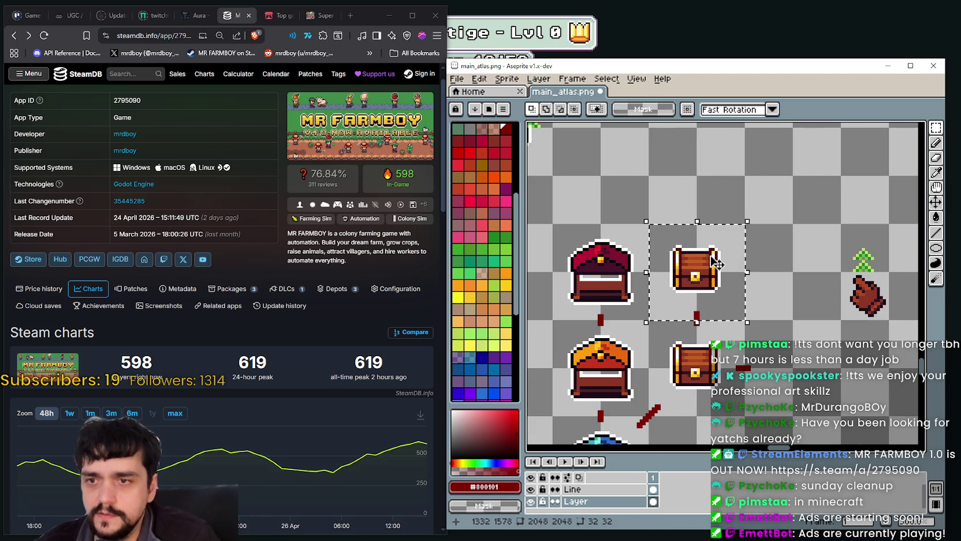
Step: Scale the selected upper chest to 28×28 and commit the transform
{"action": "key", "text": "ctrl+t"}
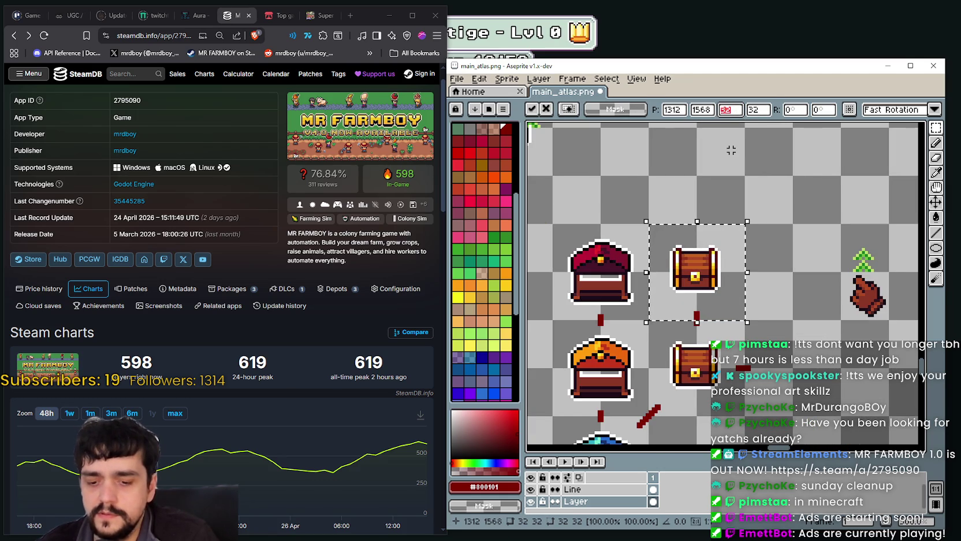
{"action": "type", "text": "28"}
{"action": "key", "text": "Tab"}
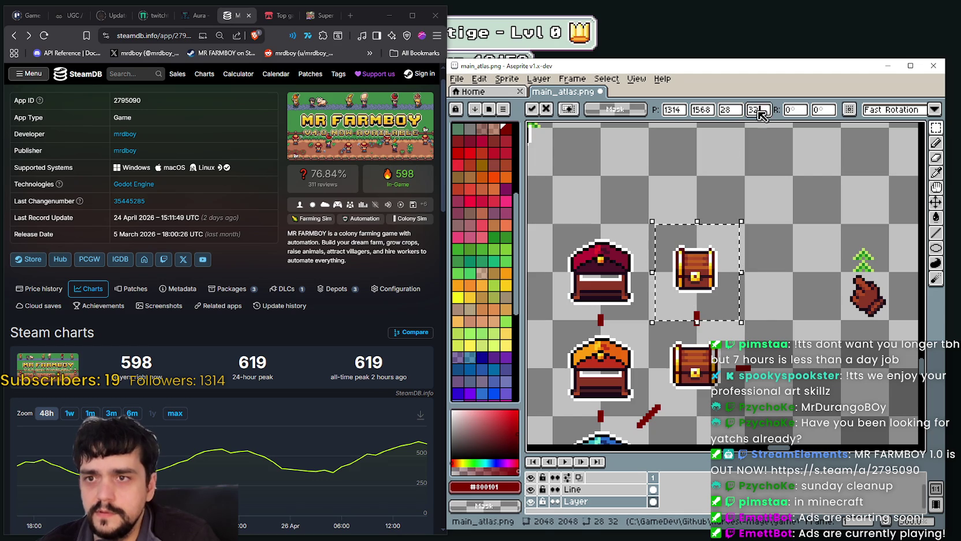
{"action": "type", "text": "28"}
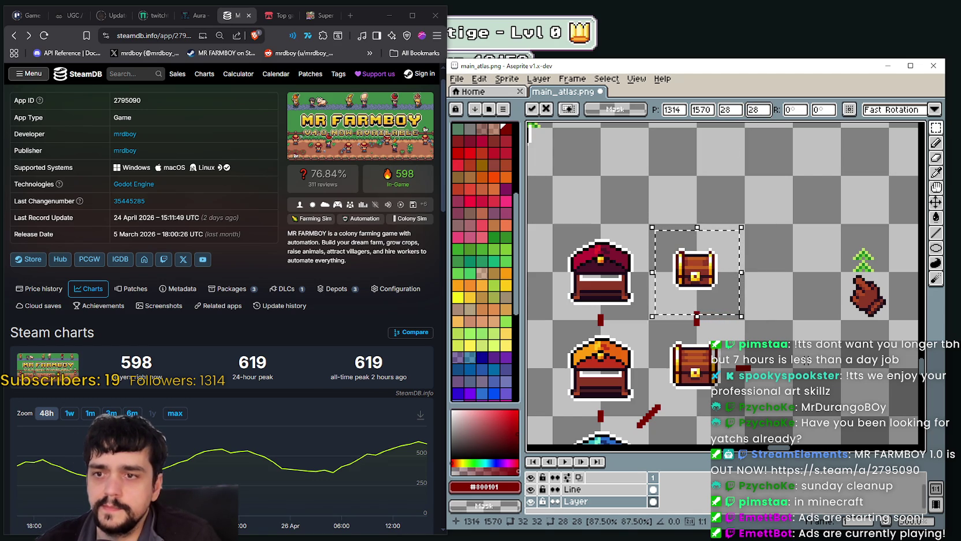
{"action": "left_click", "coordinate": [824, 330]}
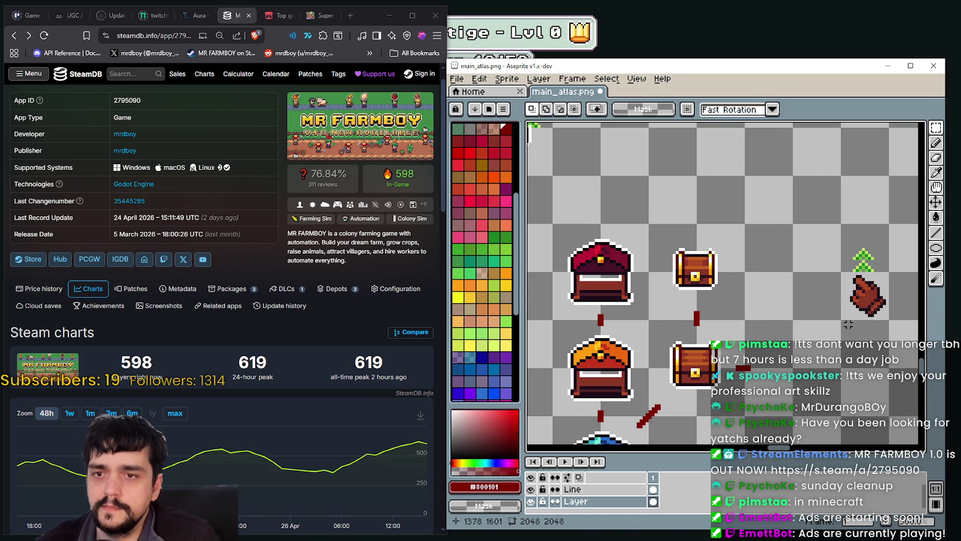
Step: Reposition the hand-and-sprout overlay beside the chest, then bring HUD.png to the front
{"action": "left_click_drag", "start_coordinate": [848, 322], "coordinate": [884, 228]}
{"action": "left_click_drag", "start_coordinate": [875, 295], "coordinate": [737, 298]}
{"action": "key", "text": "Up"}
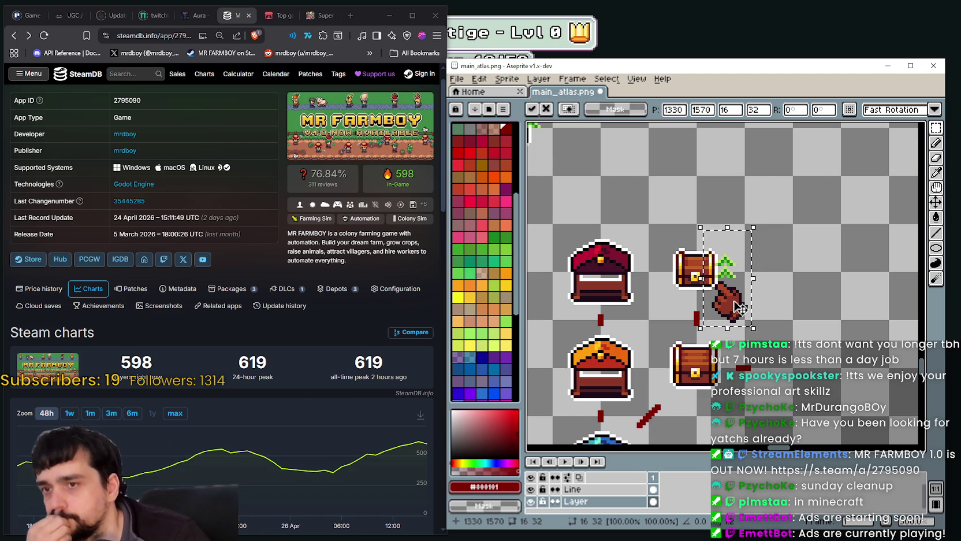
{"action": "mouse_move", "coordinate": [739, 306]}
{"action": "left_mouse_down"}
{"action": "mouse_move", "coordinate": [829, 294]}
{"action": "mouse_move", "coordinate": [778, 291]}
{"action": "left_mouse_up"}
{"action": "key", "text": "Return"}
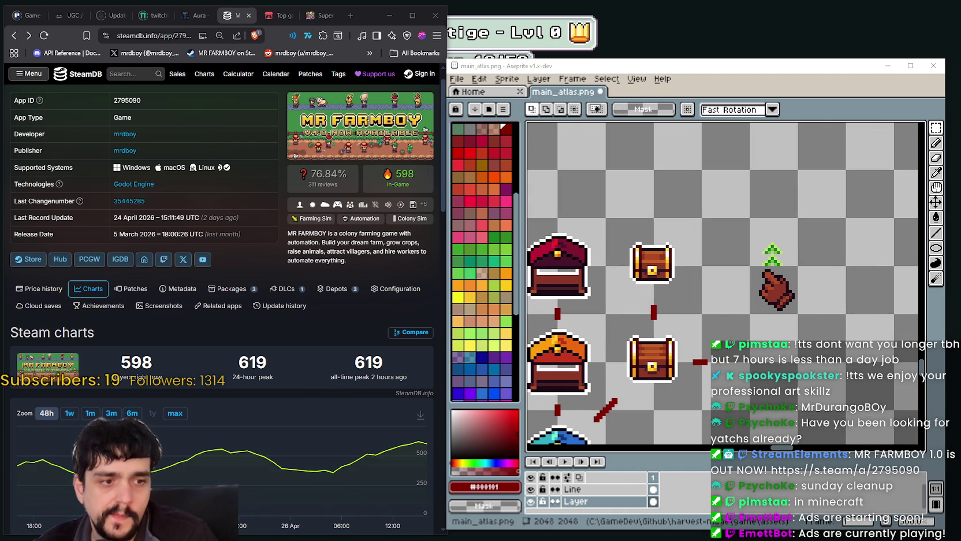
{"action": "key", "text": "alt+Tab"}
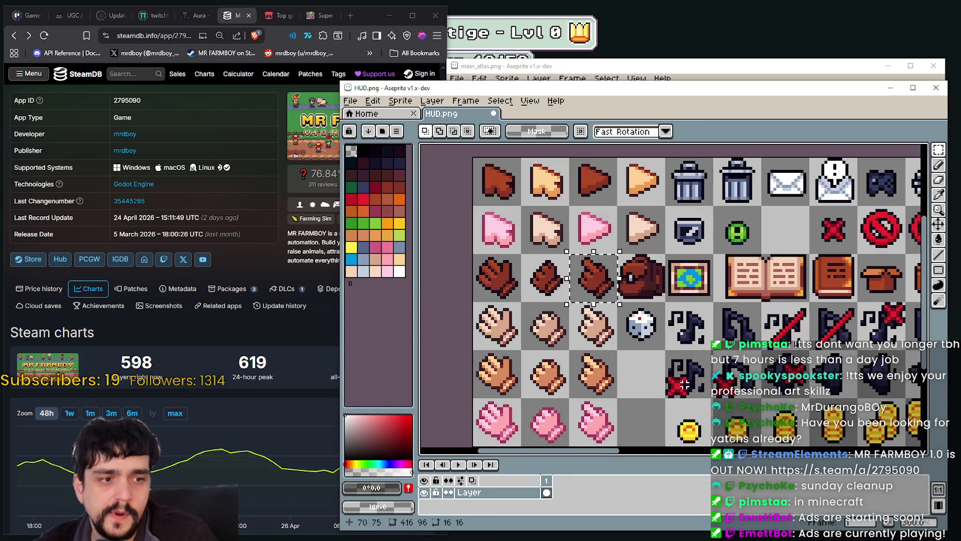
Step: Browse HUD.png's hand, trash, mail and coin icons, then return to main_atlas.png
{"action": "key", "text": "ctrl+d"}
{"action": "mouse_move", "coordinate": [614, 341]}
{"action": "left_mouse_down"}
{"action": "mouse_move", "coordinate": [543, 326]}
{"action": "mouse_move", "coordinate": [598, 388]}
{"action": "mouse_move", "coordinate": [420, 297]}
{"action": "left_mouse_up"}
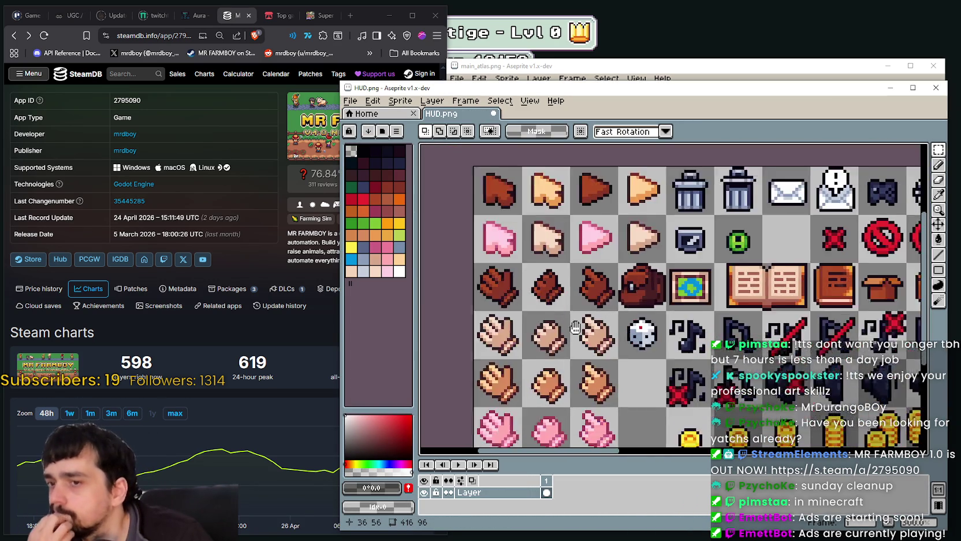
{"action": "scroll", "coordinate": [420, 298], "scroll_direction": "down", "scroll_amount": 2}
{"action": "scroll", "coordinate": [420, 296], "scroll_direction": "right", "scroll_amount": 3}
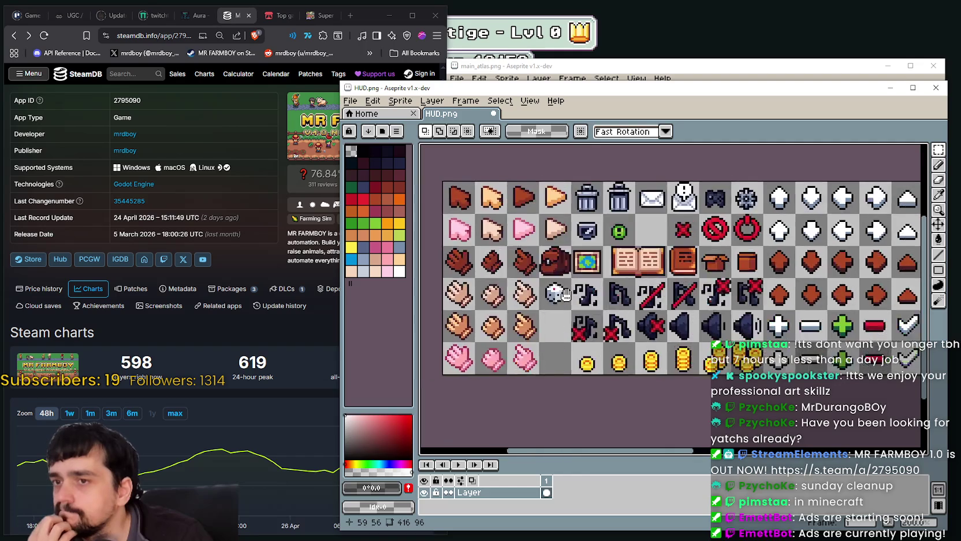
{"action": "scroll", "coordinate": [420, 296], "scroll_direction": "right", "scroll_amount": 3}
{"action": "scroll", "coordinate": [420, 294], "scroll_direction": "right", "scroll_amount": 3}
{"action": "mouse_move", "coordinate": [540, 294]}
{"action": "left_mouse_down"}
{"action": "mouse_move", "coordinate": [814, 312]}
{"action": "mouse_move", "coordinate": [918, 292]}
{"action": "left_mouse_up"}
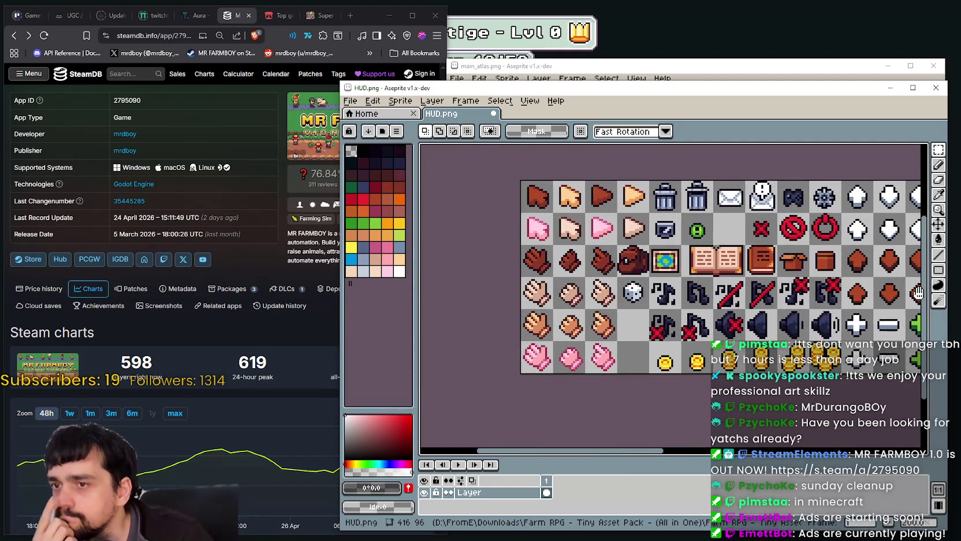
{"action": "left_click", "coordinate": [845, 68]}
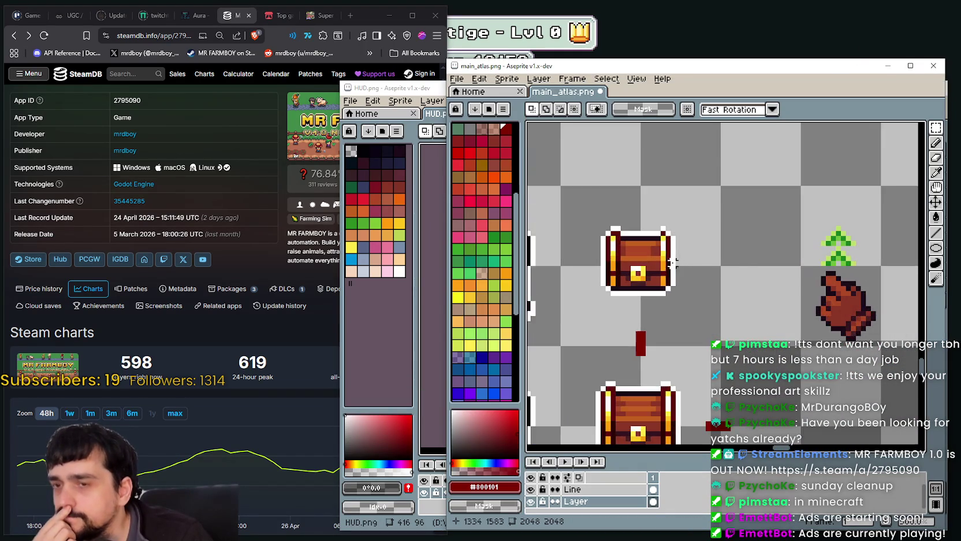
{"action": "left_click_drag", "start_coordinate": [810, 309], "coordinate": [797, 320]}
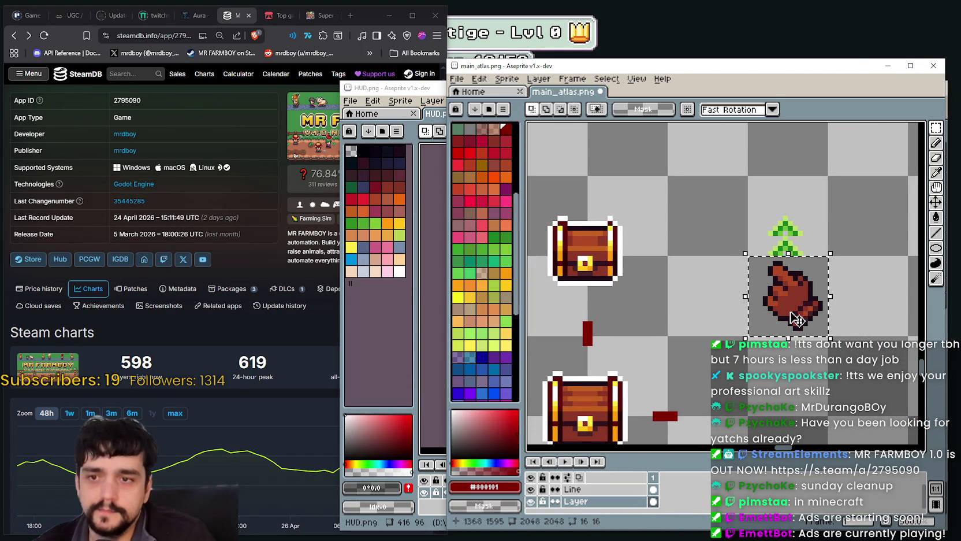
{"action": "left_click", "coordinate": [797, 319]}
{"action": "left_click", "coordinate": [733, 110]}
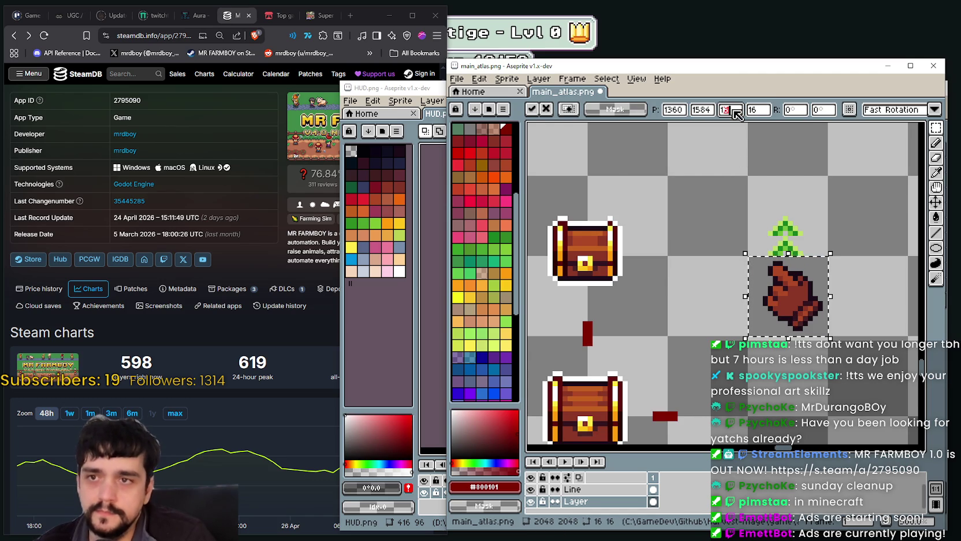
{"action": "type", "text": "1"}
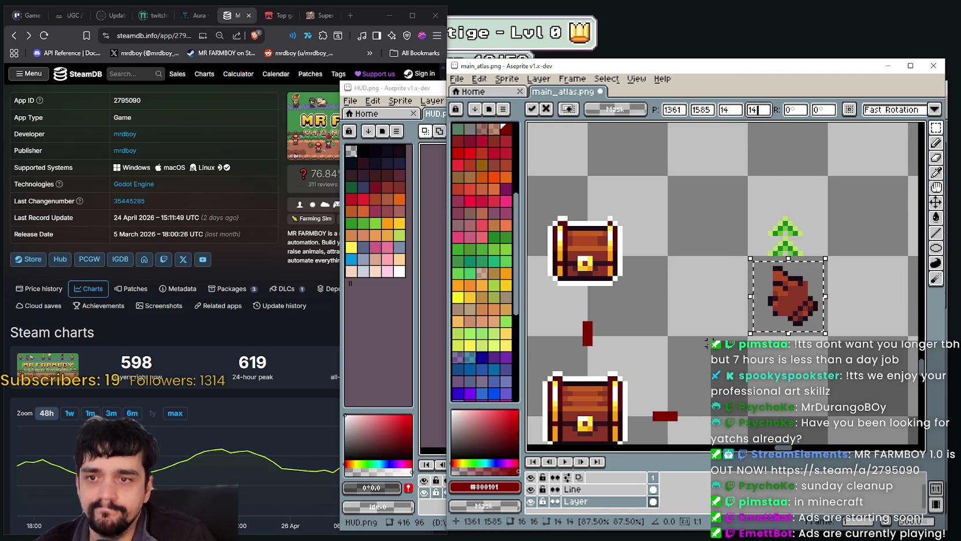
{"action": "key", "text": "ctrl+z"}
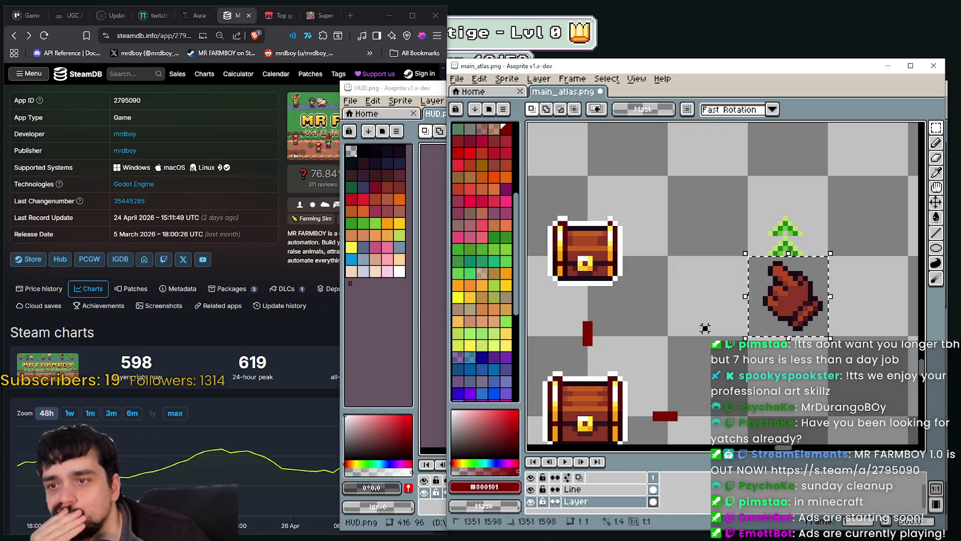
{"action": "scroll", "coordinate": [705, 333], "scroll_direction": "down", "scroll_amount": 1}
{"action": "left_click_drag", "start_coordinate": [654, 283], "coordinate": [703, 292]}
{"action": "scroll", "coordinate": [703, 291], "scroll_direction": "up", "scroll_amount": 1}
{"action": "scroll", "coordinate": [690, 272], "scroll_direction": "up", "scroll_amount": 1}
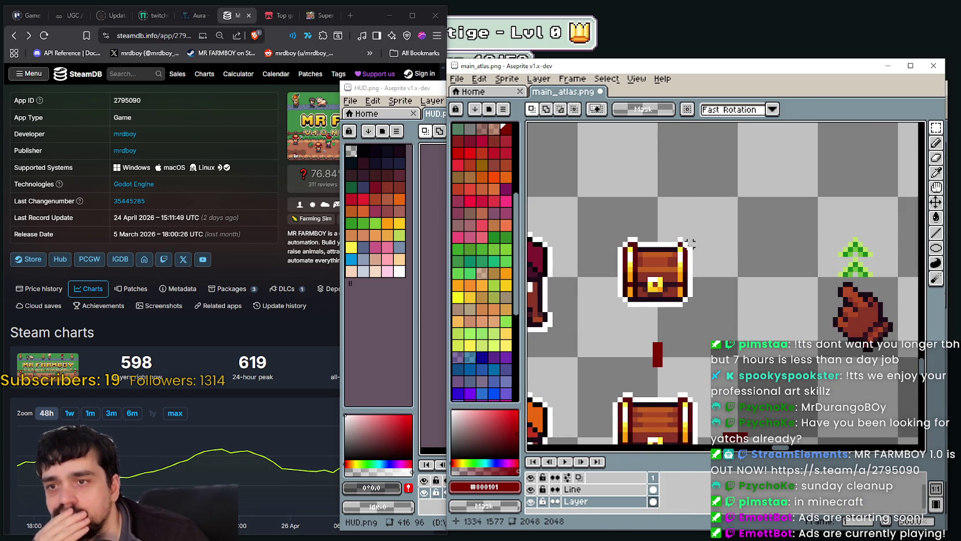
{"action": "scroll", "coordinate": [679, 253], "scroll_direction": "up", "scroll_amount": 1}
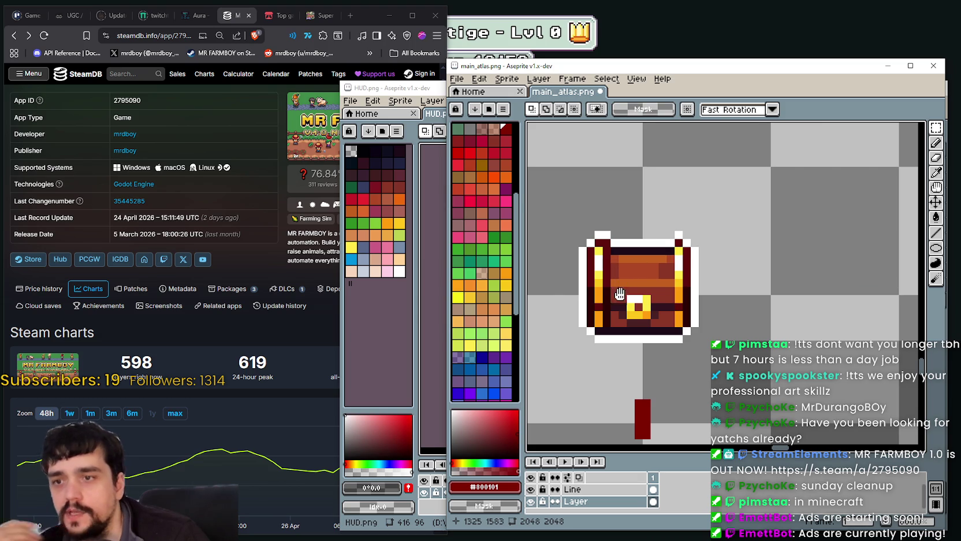
{"action": "left_click_drag", "start_coordinate": [567, 203], "coordinate": [629, 192]}
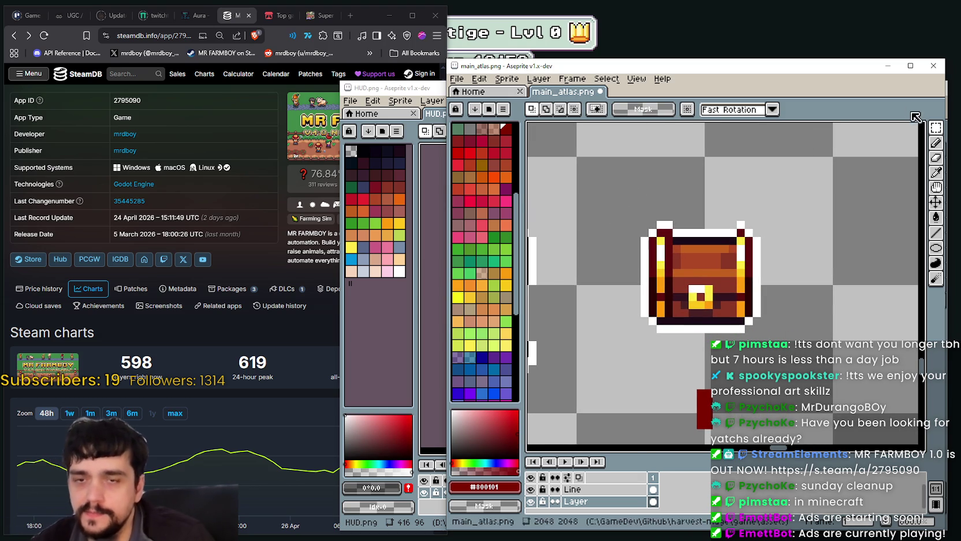
{"action": "key", "text": "u"}
Step: Move the small chest's left strap to the right and commit it
{"action": "left_click_drag", "start_coordinate": [618, 198], "coordinate": [660, 345]}
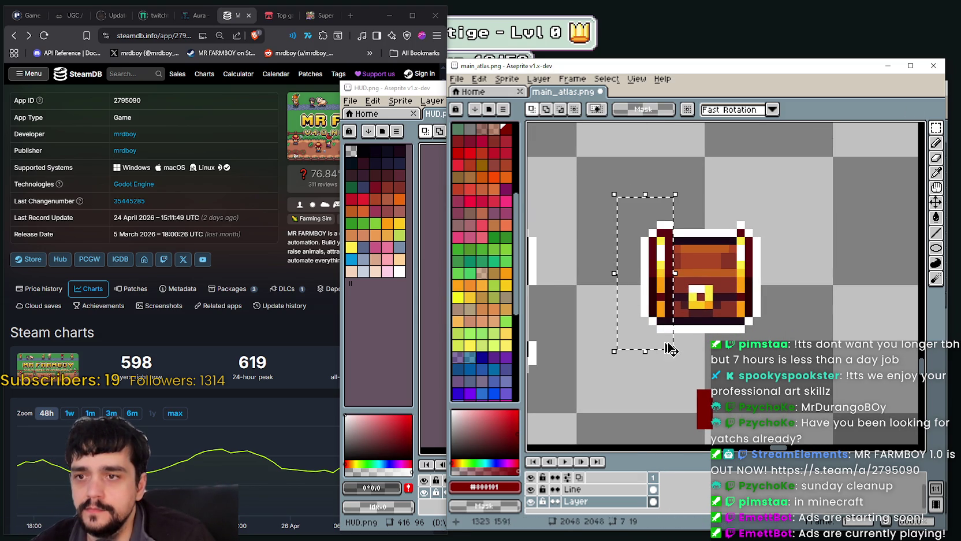
{"action": "left_click", "coordinate": [658, 342]}
{"action": "left_click_drag", "start_coordinate": [643, 306], "coordinate": [770, 292]}
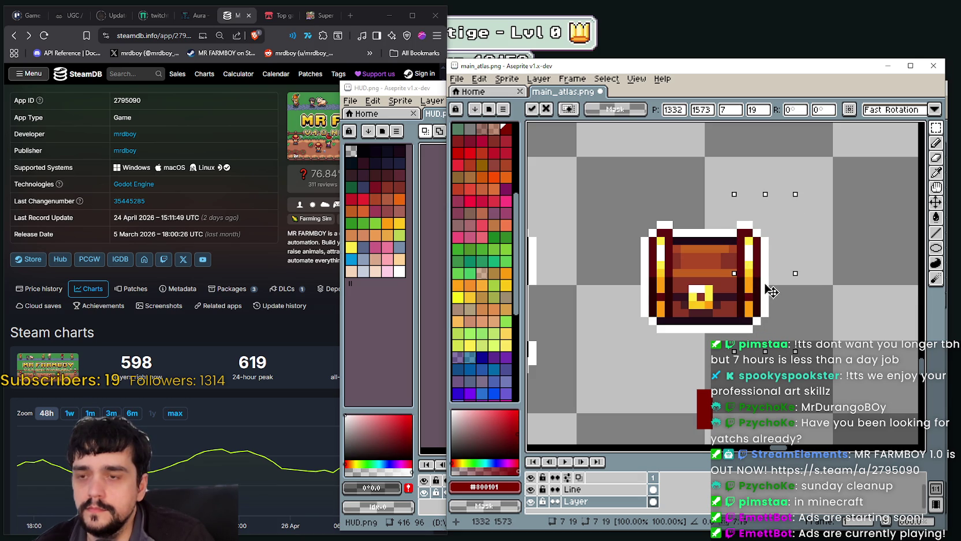
{"action": "key", "text": "Return"}
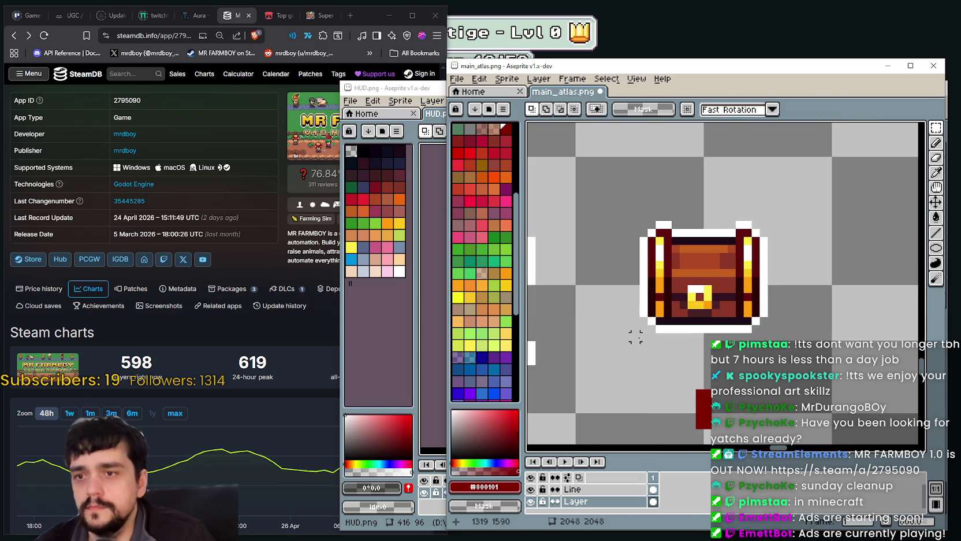
Step: Select the chest's grid cell and shift the selection one cell left
{"action": "scroll", "coordinate": [641, 326], "scroll_direction": "down", "scroll_amount": 1}
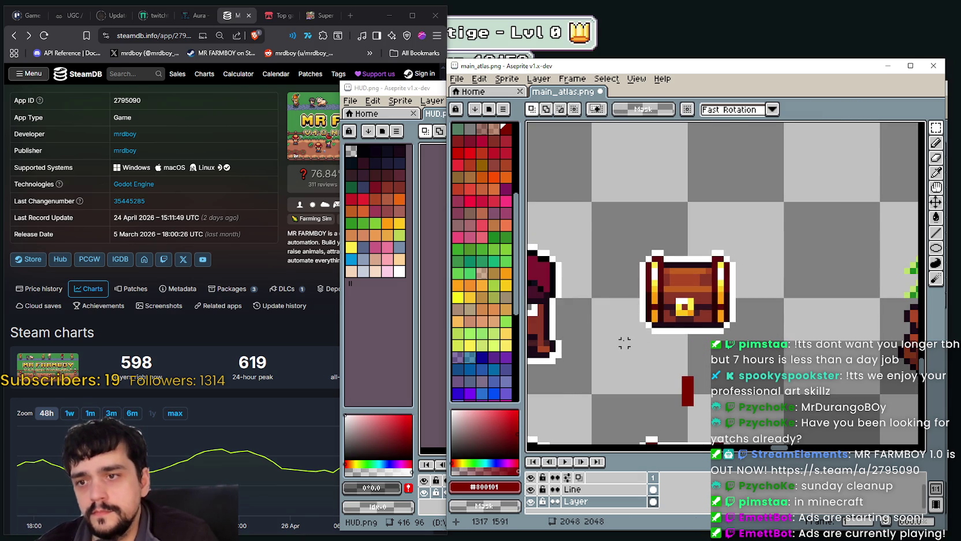
{"action": "scroll", "coordinate": [625, 343], "scroll_direction": "down", "scroll_amount": 2}
{"action": "scroll", "coordinate": [749, 328], "scroll_direction": "up", "scroll_amount": 1}
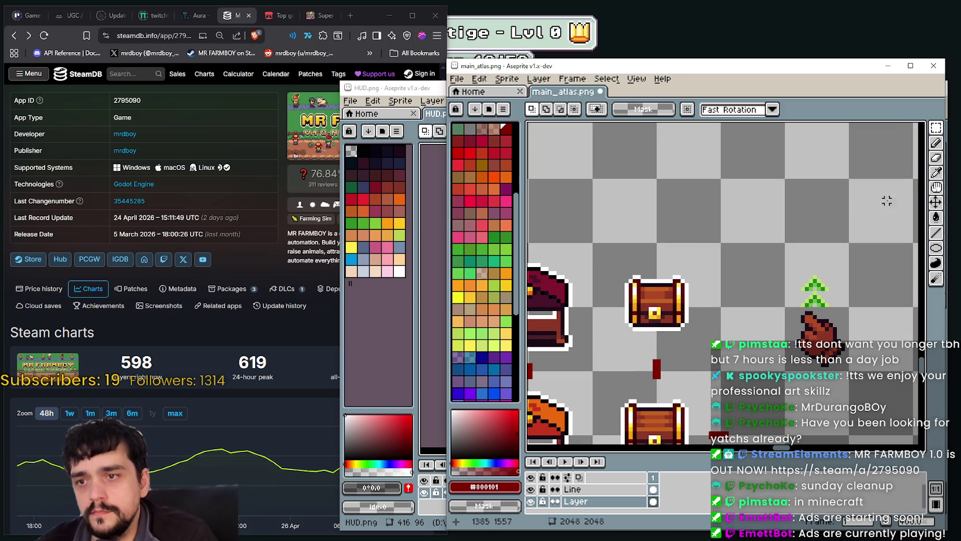
{"action": "scroll", "coordinate": [682, 322], "scroll_direction": "down", "scroll_amount": 1}
{"action": "scroll", "coordinate": [681, 323], "scroll_direction": "up", "scroll_amount": 2}
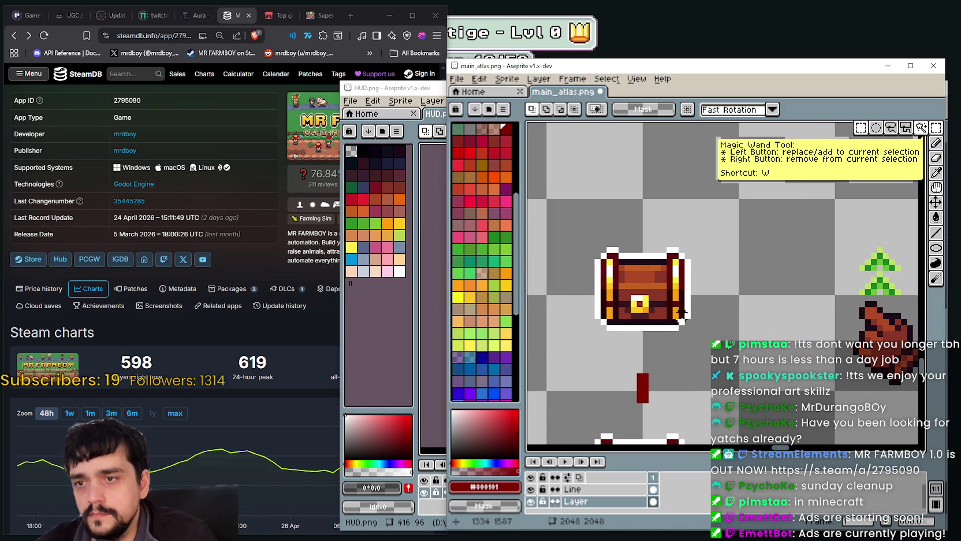
{"action": "left_click_drag", "start_coordinate": [700, 327], "coordinate": [640, 228]}
{"action": "left_click_drag", "start_coordinate": [653, 266], "coordinate": [660, 272]}
{"action": "left_click_drag", "start_coordinate": [591, 251], "coordinate": [601, 257]}
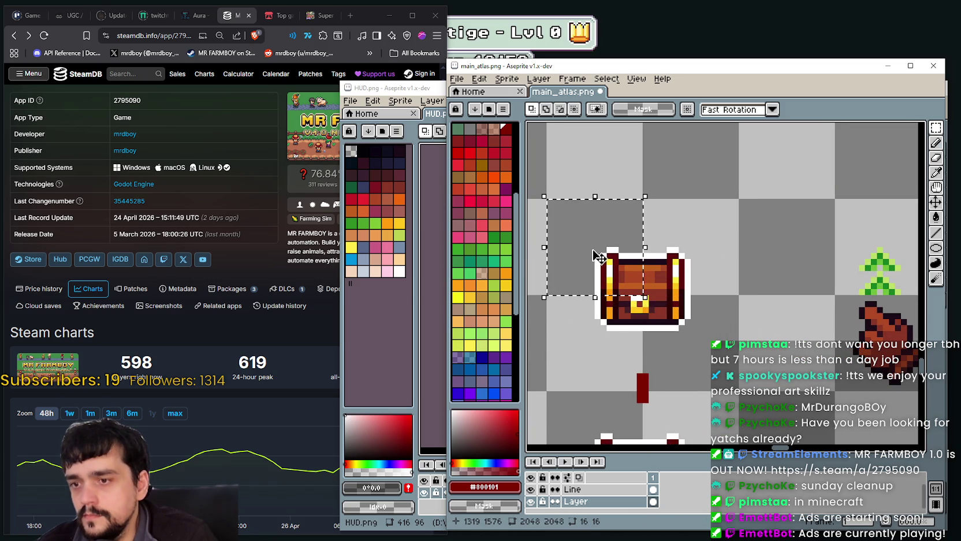
Step: Recentre the chest and nudge its top cell one pixel right
{"action": "scroll", "coordinate": [636, 277], "scroll_direction": "up", "scroll_amount": 1}
{"action": "left_click", "coordinate": [586, 318]}
{"action": "left_click_drag", "start_coordinate": [586, 317], "coordinate": [664, 237]}
{"action": "left_click_drag", "start_coordinate": [641, 188], "coordinate": [667, 234]}
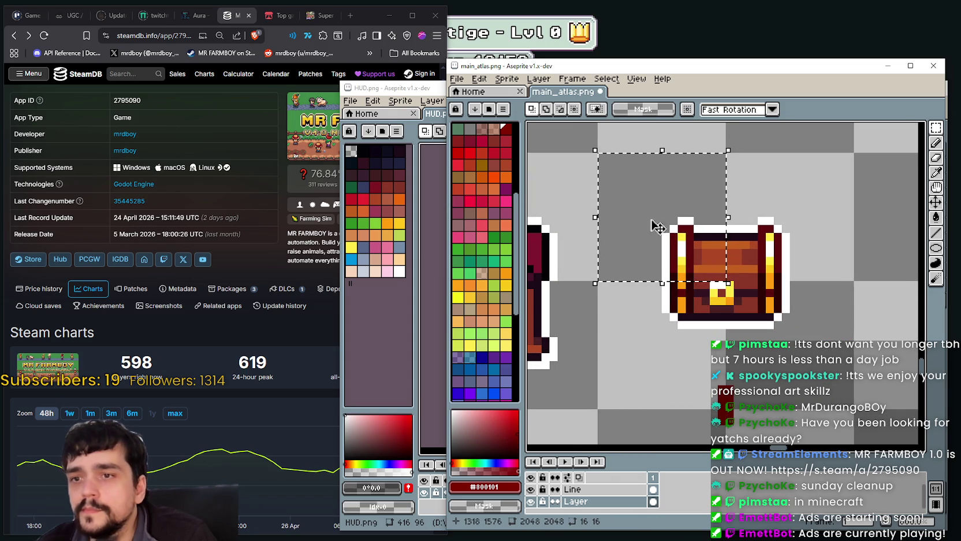
{"action": "key", "text": "Right"}
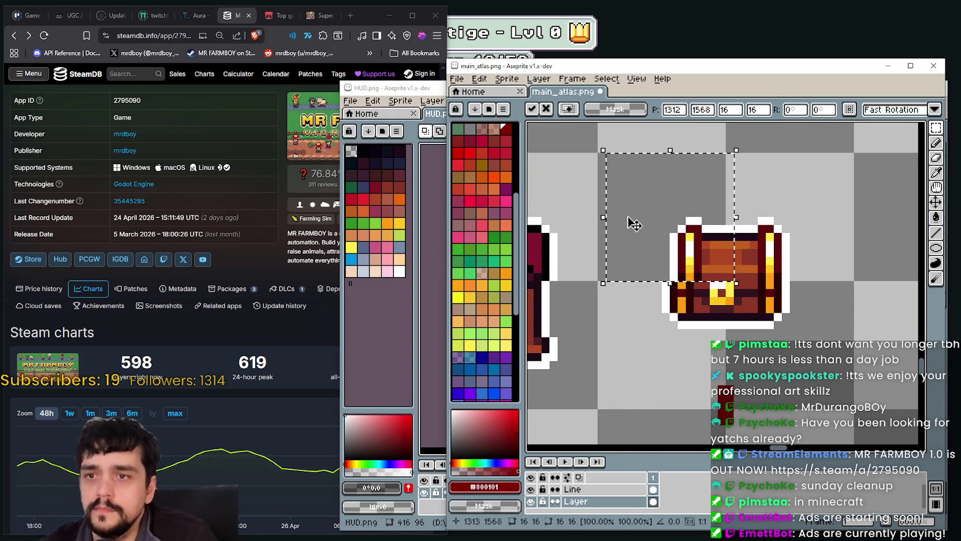
{"action": "left_click", "coordinate": [665, 287]}
Step: Select the chest's lower section, reposition it and commit it
{"action": "left_click_drag", "start_coordinate": [670, 289], "coordinate": [678, 339]}
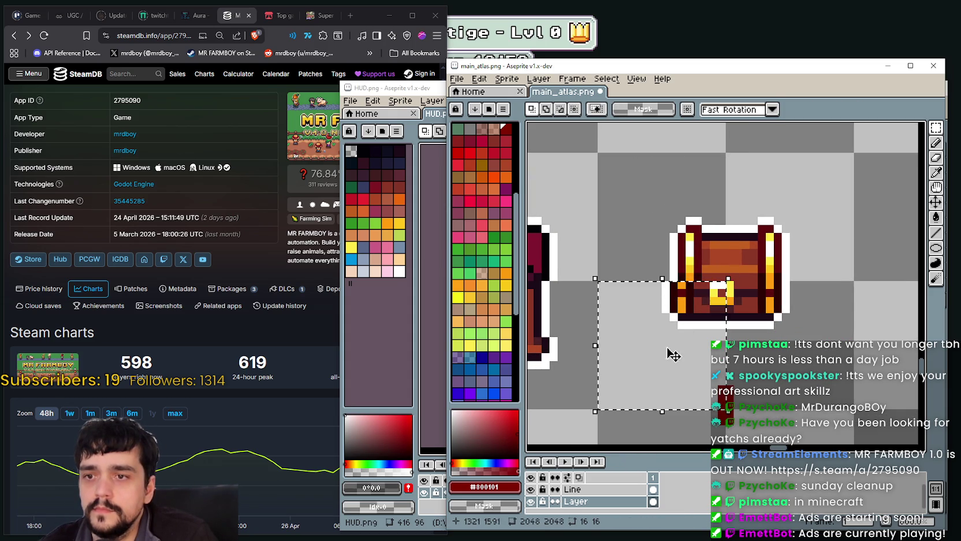
{"action": "left_click", "coordinate": [617, 252]}
{"action": "mouse_move", "coordinate": [641, 293]}
{"action": "left_mouse_down"}
{"action": "mouse_move", "coordinate": [697, 334]}
{"action": "mouse_move", "coordinate": [737, 331]}
{"action": "mouse_move", "coordinate": [735, 323]}
{"action": "left_mouse_up"}
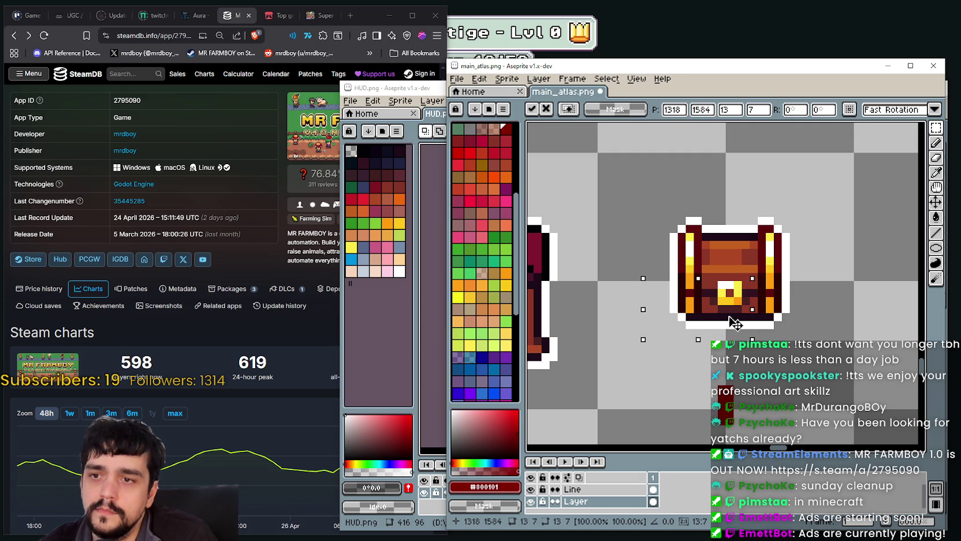
{"action": "left_click", "coordinate": [665, 251]}
{"action": "scroll", "coordinate": [665, 251], "scroll_direction": "down", "scroll_amount": 1}
{"action": "scroll", "coordinate": [693, 260], "scroll_direction": "down", "scroll_amount": 1}
{"action": "scroll", "coordinate": [712, 264], "scroll_direction": "down", "scroll_amount": 1}
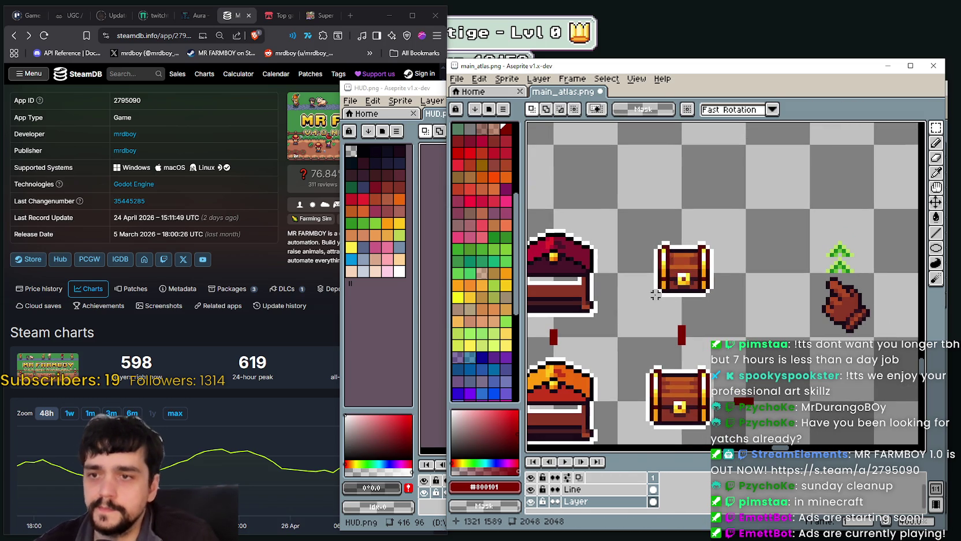
Step: Move the small chest one step left and the sprout arrow and hand one tile right
{"action": "mouse_move", "coordinate": [651, 231]}
{"action": "left_mouse_down"}
{"action": "mouse_move", "coordinate": [733, 300]}
{"action": "mouse_move", "coordinate": [695, 283]}
{"action": "left_mouse_up"}
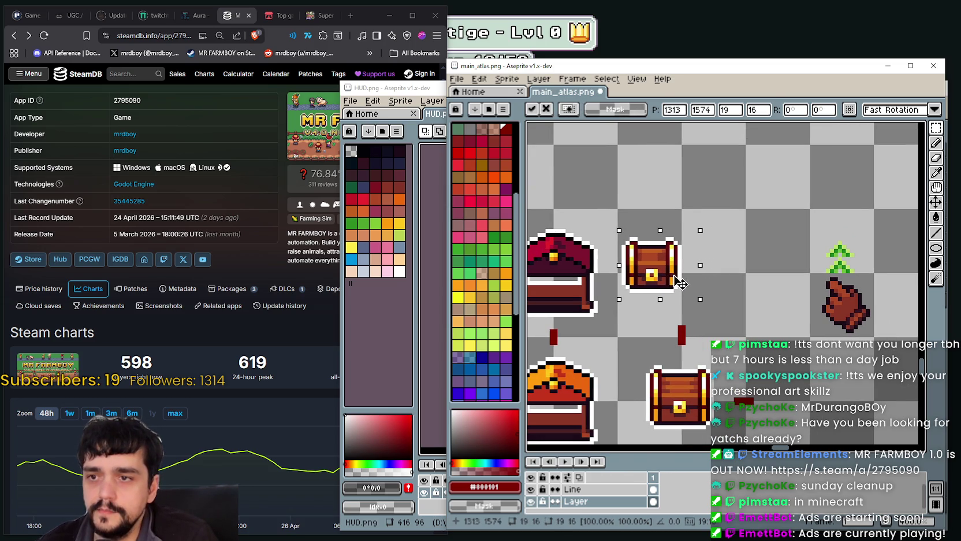
{"action": "left_click", "coordinate": [792, 326]}
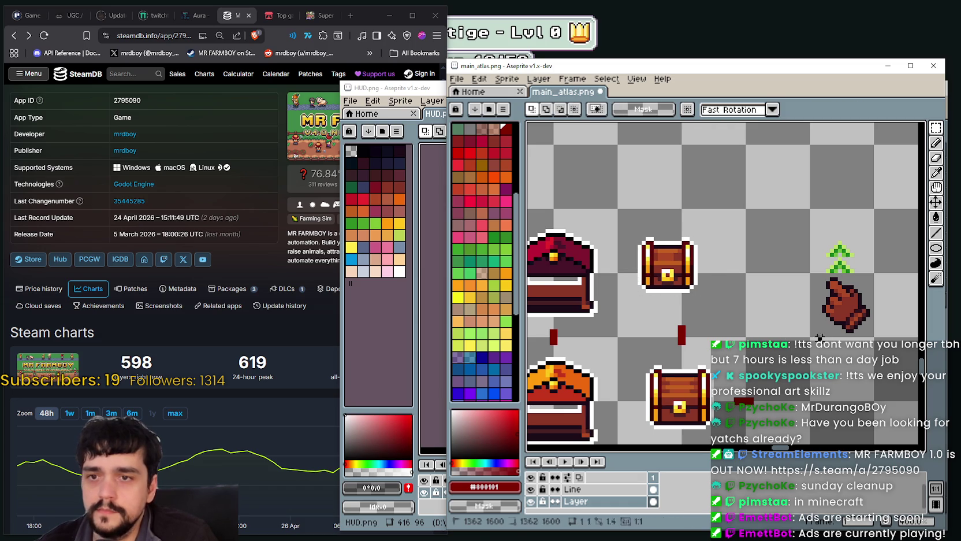
{"action": "left_click_drag", "start_coordinate": [809, 271], "coordinate": [875, 338]}
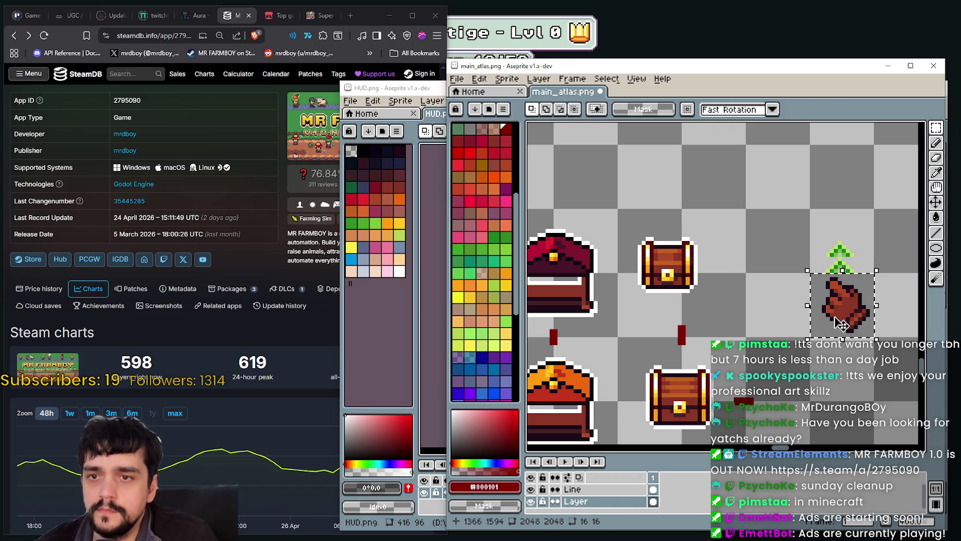
{"action": "scroll", "coordinate": [743, 262], "scroll_direction": "down", "scroll_amount": 1}
{"action": "scroll", "coordinate": [743, 262], "scroll_direction": "down", "scroll_amount": 2}
{"action": "scroll", "coordinate": [722, 260], "scroll_direction": "up", "scroll_amount": 2}
{"action": "mouse_move", "coordinate": [710, 291]}
{"action": "left_mouse_down"}
{"action": "mouse_move", "coordinate": [715, 241]}
{"action": "mouse_move", "coordinate": [619, 273]}
{"action": "left_mouse_up"}
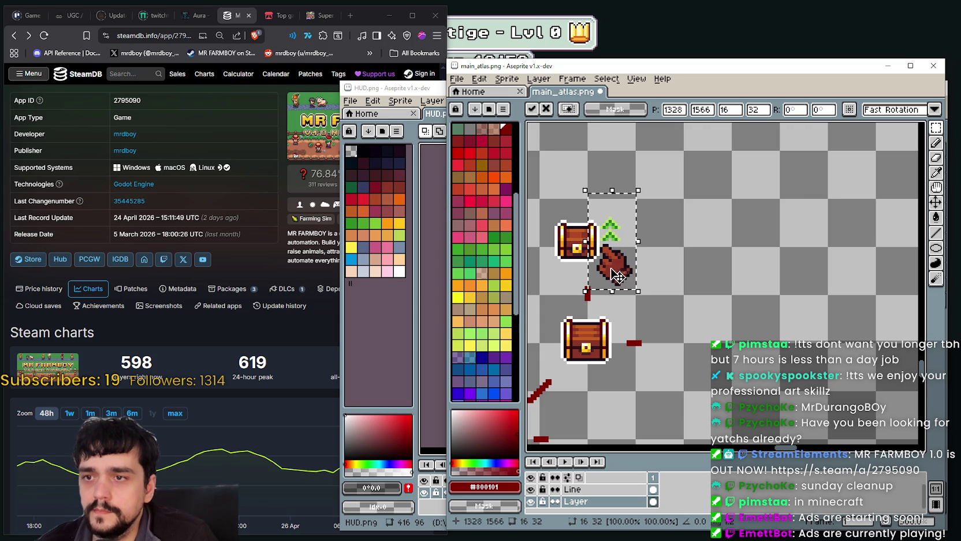
{"action": "scroll", "coordinate": [705, 275], "scroll_direction": "up", "scroll_amount": 1}
{"action": "scroll", "coordinate": [707, 277], "scroll_direction": "up", "scroll_amount": 1}
{"action": "mouse_move", "coordinate": [707, 278]}
{"action": "left_mouse_down"}
{"action": "mouse_move", "coordinate": [788, 278]}
{"action": "mouse_move", "coordinate": [788, 288]}
{"action": "left_mouse_up"}
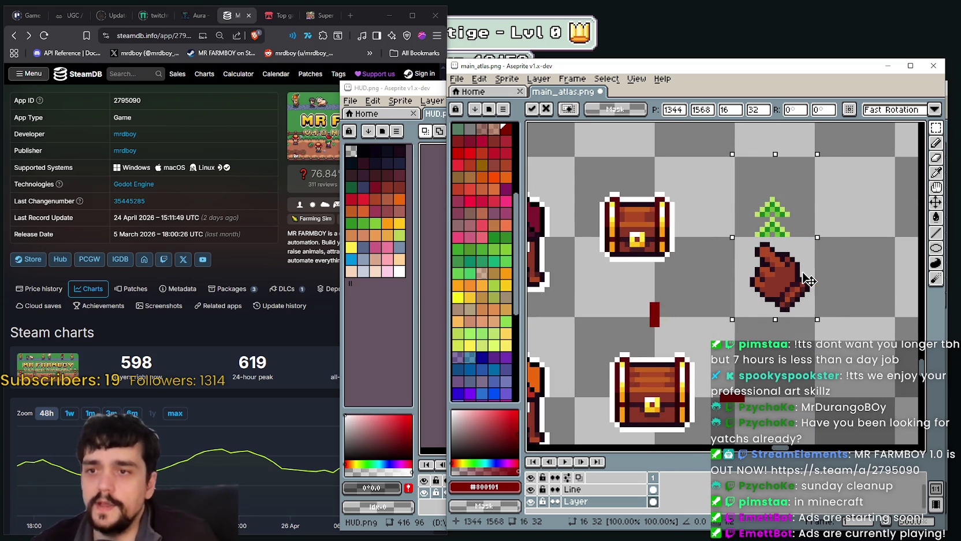
Step: Select the small chest's two tiles and try a Paint Bucket fill, then undo it
{"action": "left_click", "coordinate": [626, 253]}
{"action": "left_click_drag", "start_coordinate": [579, 161], "coordinate": [653, 315]}
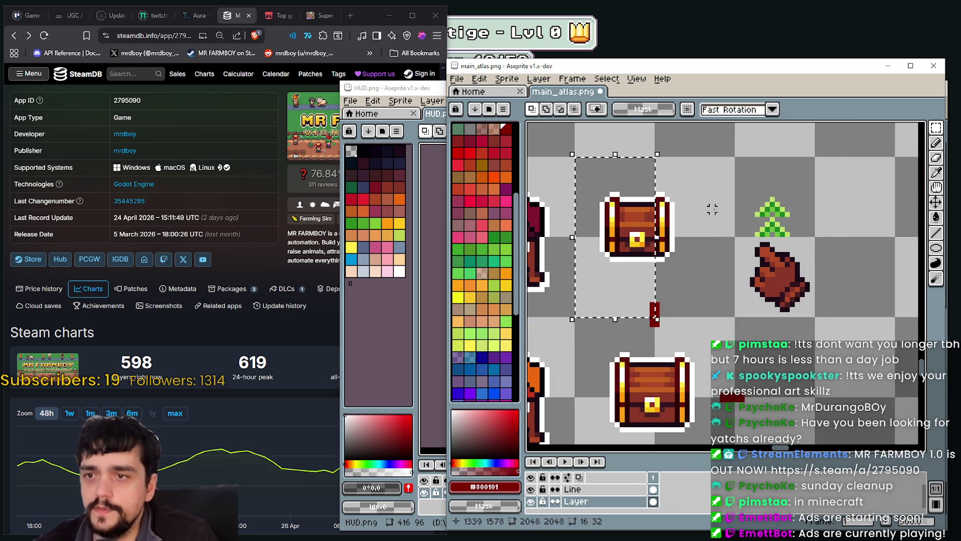
{"action": "left_click_drag", "start_coordinate": [580, 160], "coordinate": [731, 312]}
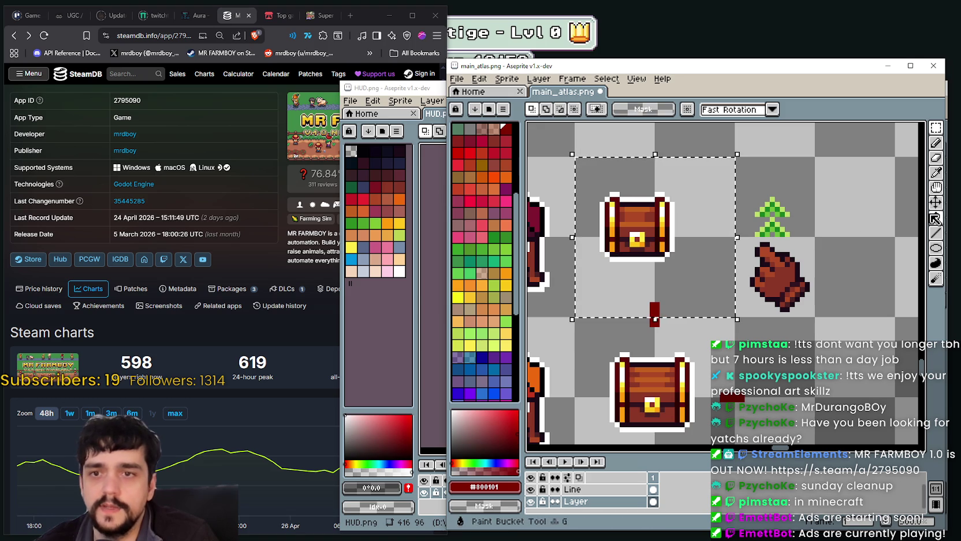
{"action": "left_click", "coordinate": [936, 219]}
{"action": "scroll", "coordinate": [615, 199], "scroll_direction": "up", "scroll_amount": 1}
{"action": "left_click", "coordinate": [706, 230]}
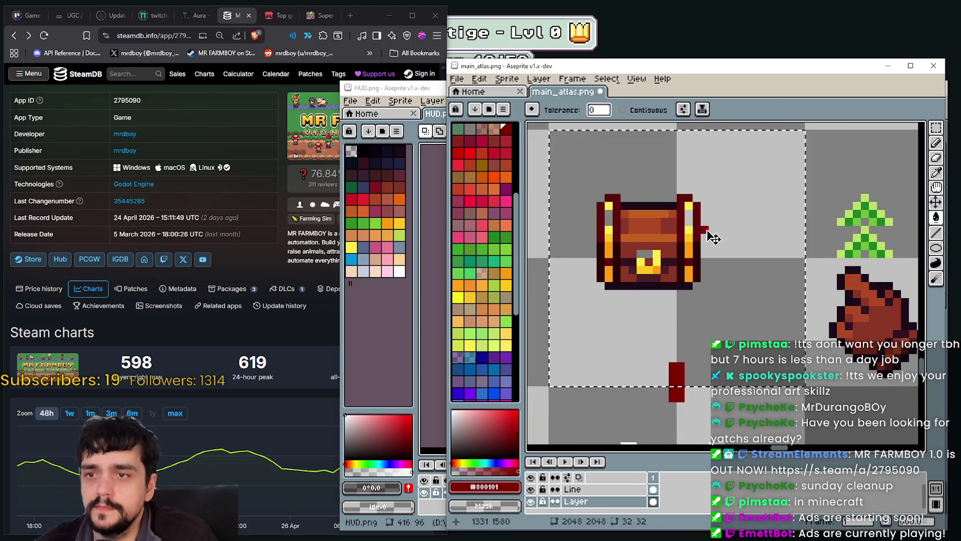
{"action": "key", "text": "ctrl+z"}
Step: With Contiguous on, fill the chest's white top outline sections dark red, then deselect
{"action": "left_click", "coordinate": [622, 110]}
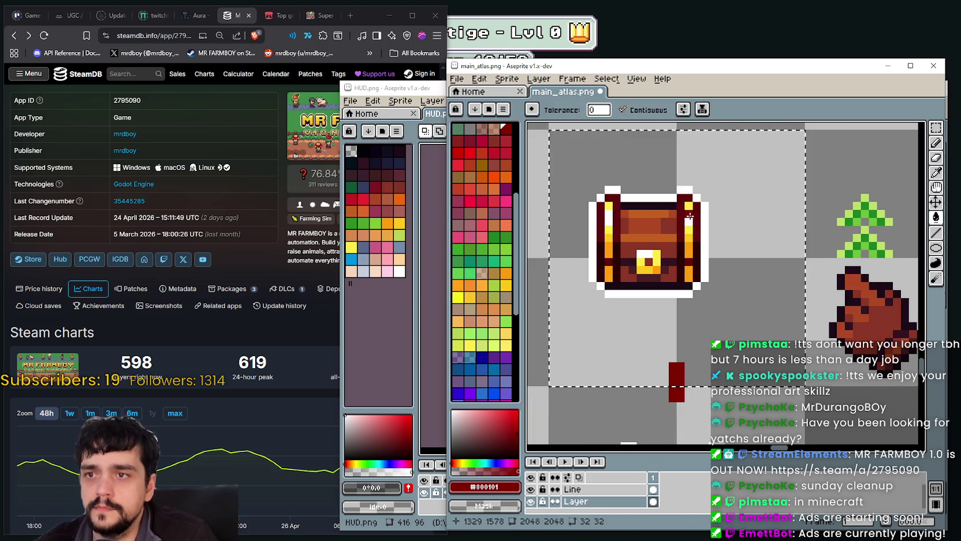
{"action": "left_click", "coordinate": [689, 214]}
{"action": "left_click", "coordinate": [663, 195]}
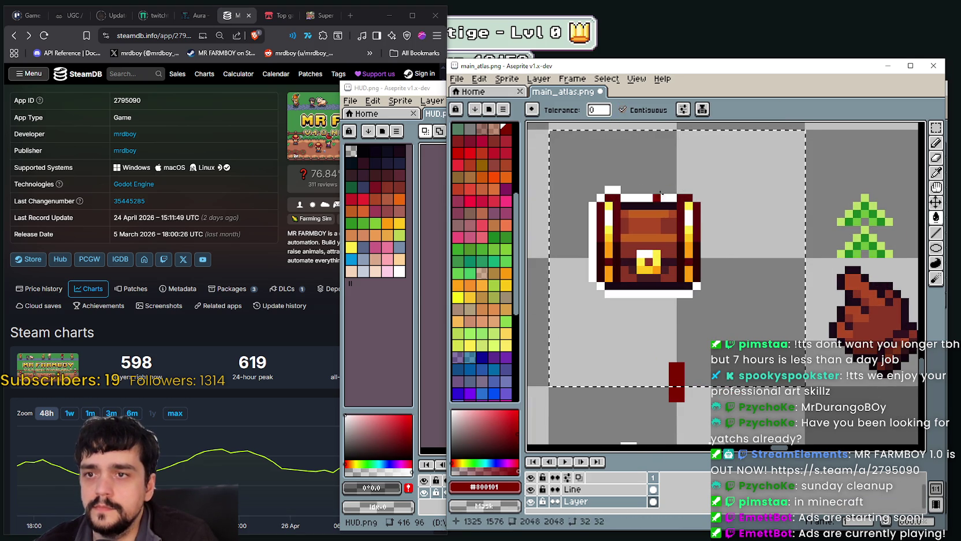
{"action": "left_click", "coordinate": [612, 189]}
{"action": "left_click", "coordinate": [596, 205]}
{"action": "scroll", "coordinate": [588, 245], "scroll_direction": "up", "scroll_amount": 1}
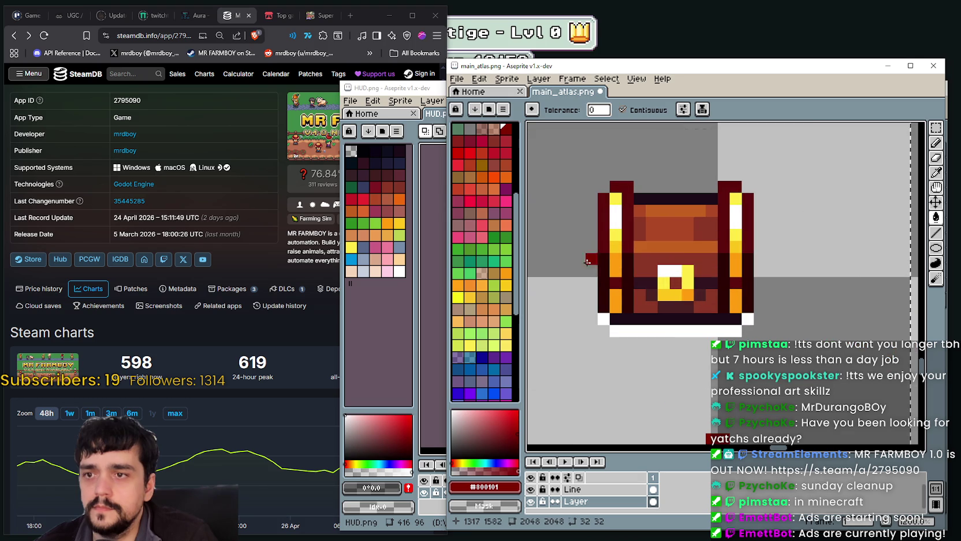
{"action": "scroll", "coordinate": [599, 306], "scroll_direction": "down", "scroll_amount": 1}
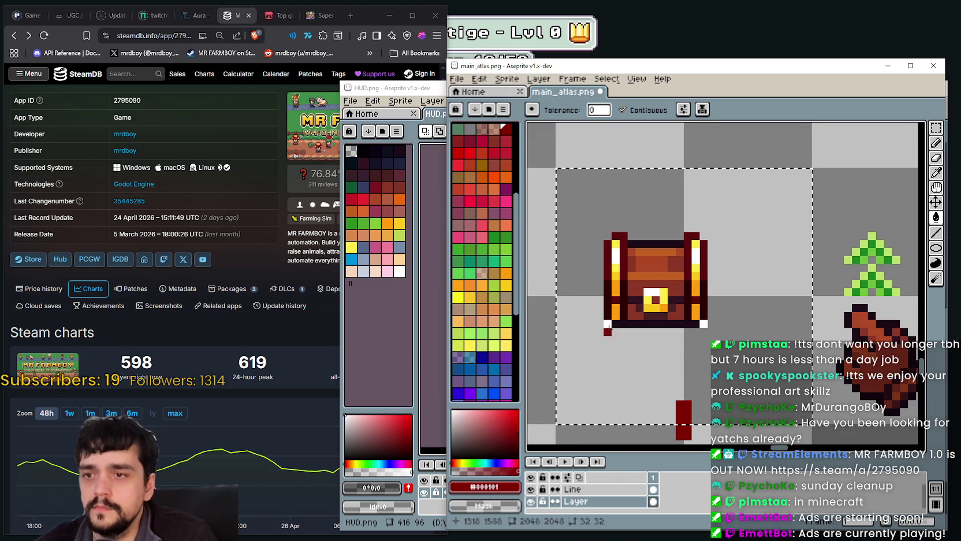
{"action": "key", "text": "ctrl+d"}
{"action": "scroll", "coordinate": [705, 329], "scroll_direction": "down", "scroll_amount": 1}
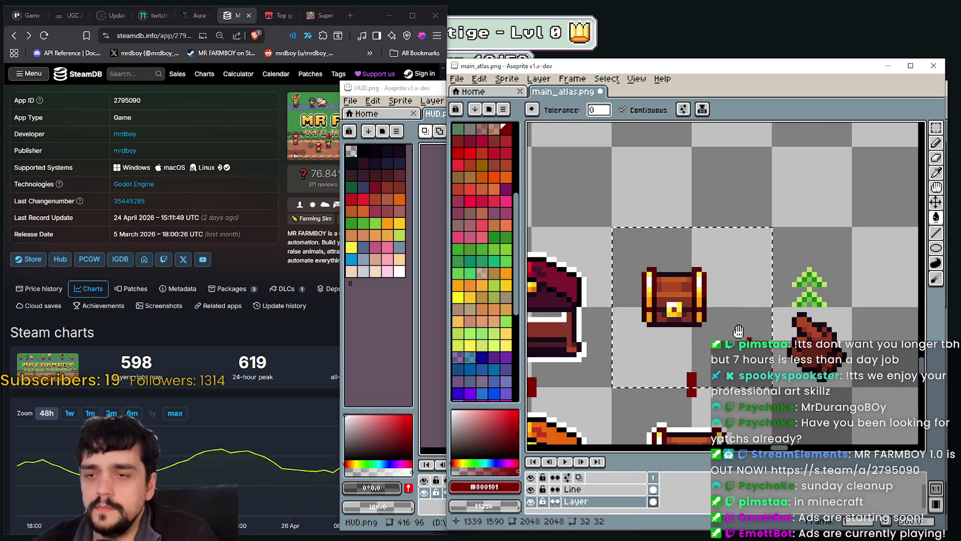
{"action": "scroll", "coordinate": [749, 319], "scroll_direction": "down", "scroll_amount": 1}
Step: Marquee-select the sprout arrow and hand and drag them left against the chest
{"action": "left_click", "coordinate": [936, 127]}
{"action": "mouse_move", "coordinate": [725, 198]}
{"action": "left_mouse_down"}
{"action": "mouse_move", "coordinate": [779, 265]}
{"action": "mouse_move", "coordinate": [685, 306]}
{"action": "left_mouse_up"}
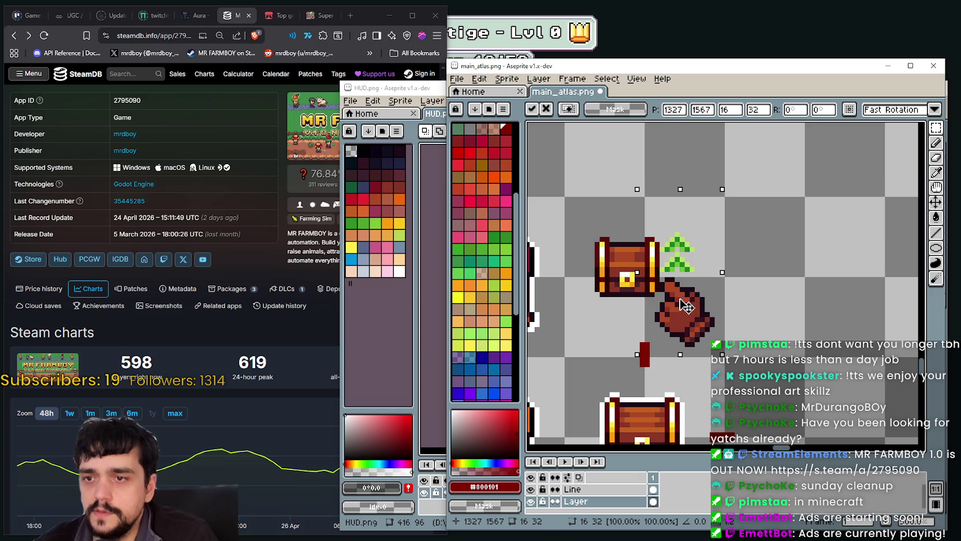
{"action": "mouse_move", "coordinate": [685, 306]}
{"action": "left_mouse_down"}
{"action": "mouse_move", "coordinate": [655, 301]}
{"action": "mouse_move", "coordinate": [686, 290]}
{"action": "mouse_move", "coordinate": [678, 300]}
{"action": "mouse_move", "coordinate": [692, 301]}
{"action": "left_mouse_up"}
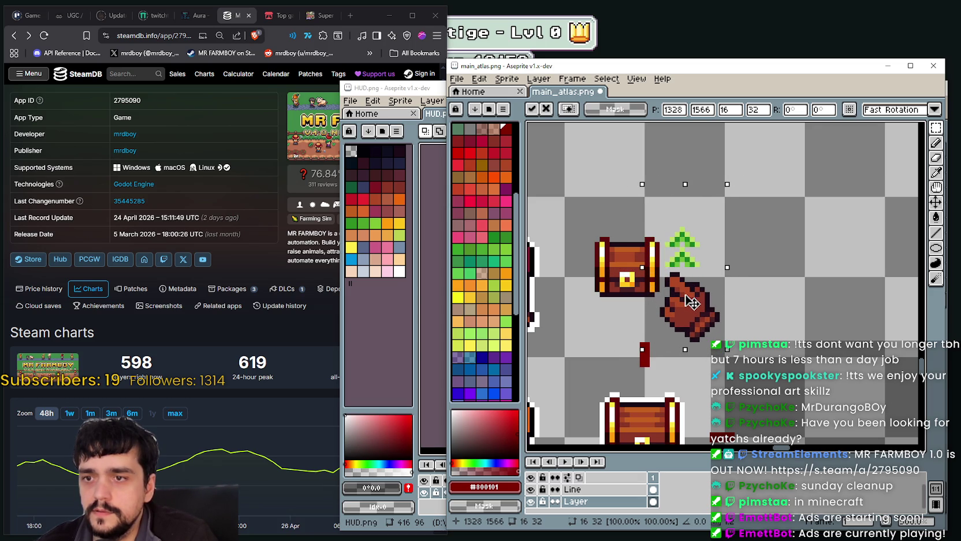
{"action": "scroll", "coordinate": [692, 302], "scroll_direction": "down", "scroll_amount": 2}
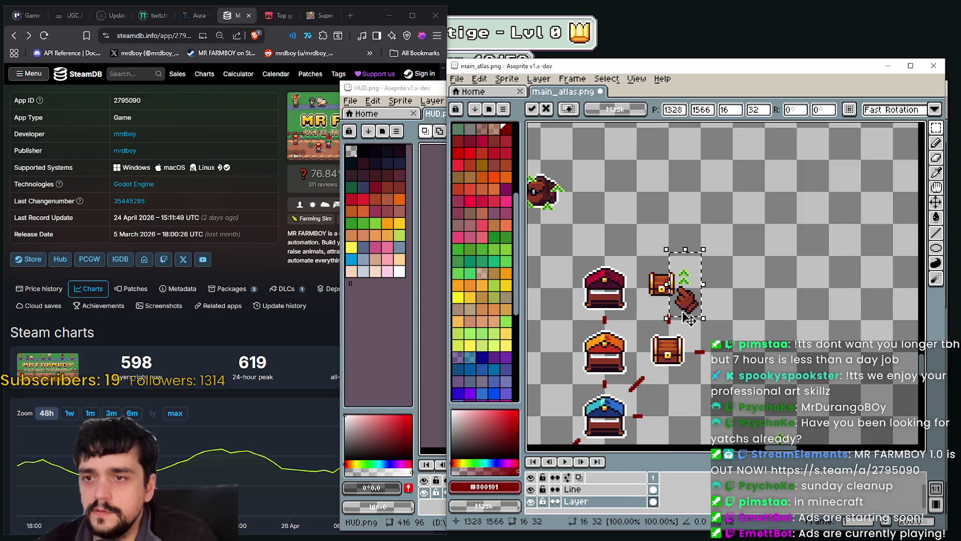
{"action": "scroll", "coordinate": [688, 318], "scroll_direction": "up", "scroll_amount": 1}
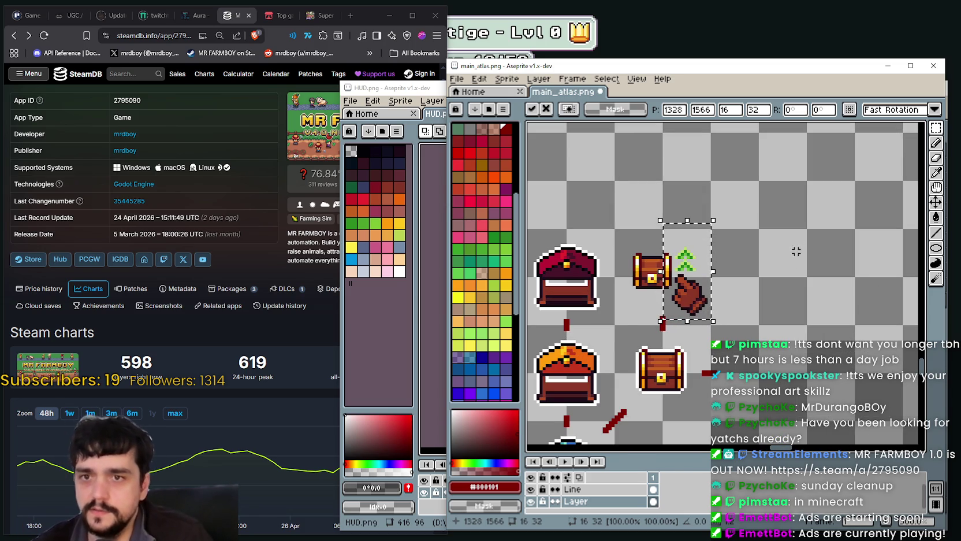
{"action": "scroll", "coordinate": [462, 378], "scroll_direction": "down", "scroll_amount": 5}
Step: Shift the arrow and hand slightly right and give them a white Outline
{"action": "key", "text": "shift+o"}
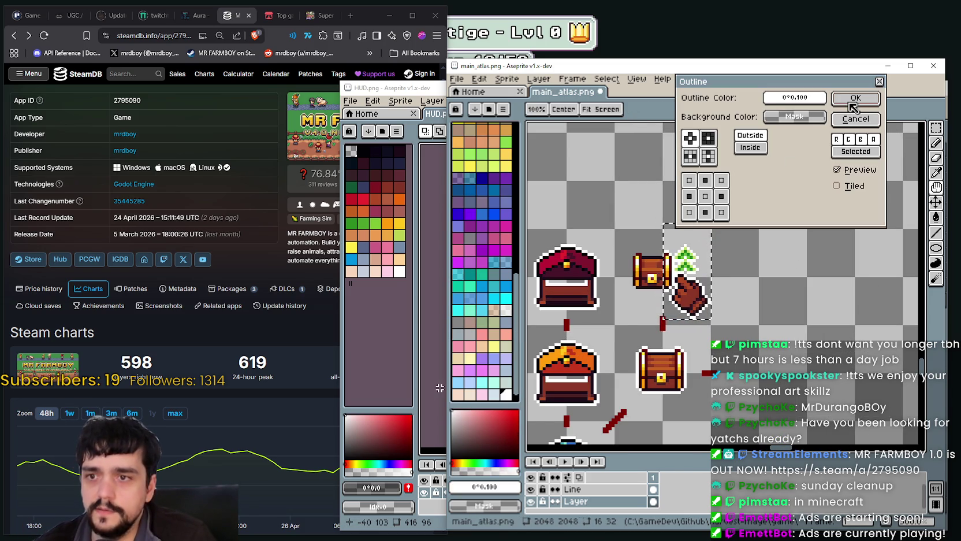
{"action": "left_click", "coordinate": [856, 119]}
{"action": "left_click_drag", "start_coordinate": [706, 295], "coordinate": [733, 300]}
{"action": "key", "text": "ctrl+z"}
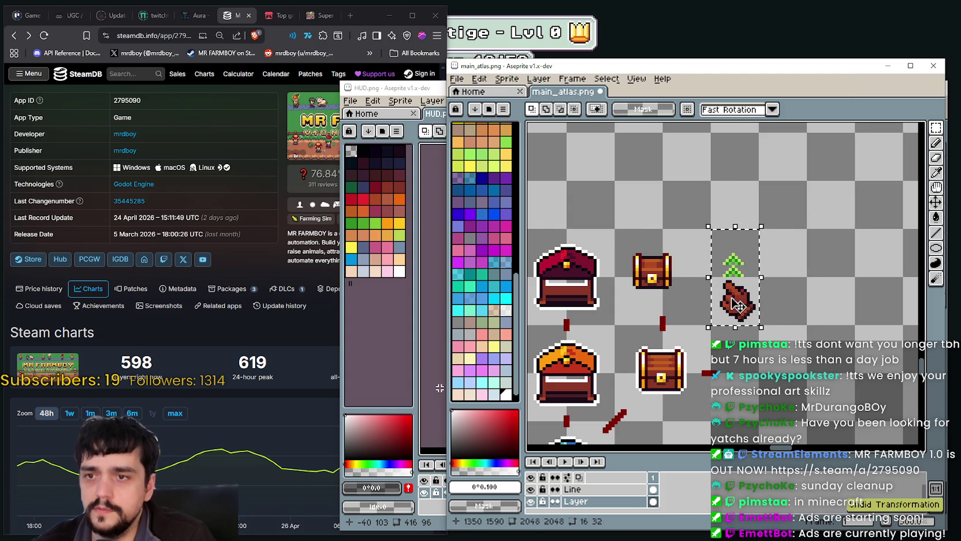
{"action": "key", "text": "shift+o"}
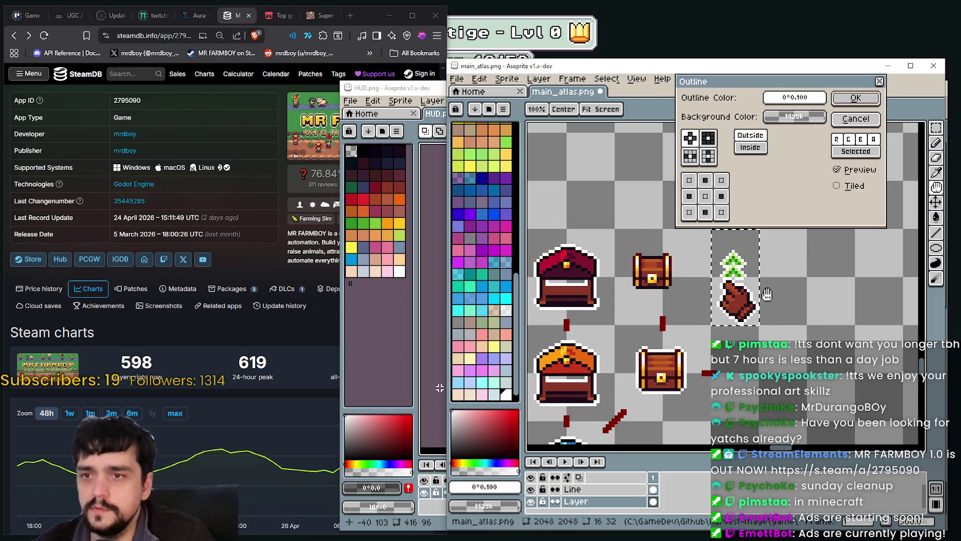
{"action": "left_click", "coordinate": [855, 98]}
{"action": "scroll", "coordinate": [741, 271], "scroll_direction": "up", "scroll_amount": 1}
Step: Position the outlined arrow and hand over the small chest and commit it
{"action": "left_click_drag", "start_coordinate": [732, 309], "coordinate": [638, 308]}
{"action": "scroll", "coordinate": [638, 309], "scroll_direction": "down", "scroll_amount": 1}
{"action": "left_click_drag", "start_coordinate": [723, 381], "coordinate": [769, 332]}
{"action": "left_click_drag", "start_coordinate": [706, 274], "coordinate": [715, 266]}
{"action": "scroll", "coordinate": [863, 315], "scroll_direction": "down", "scroll_amount": 1}
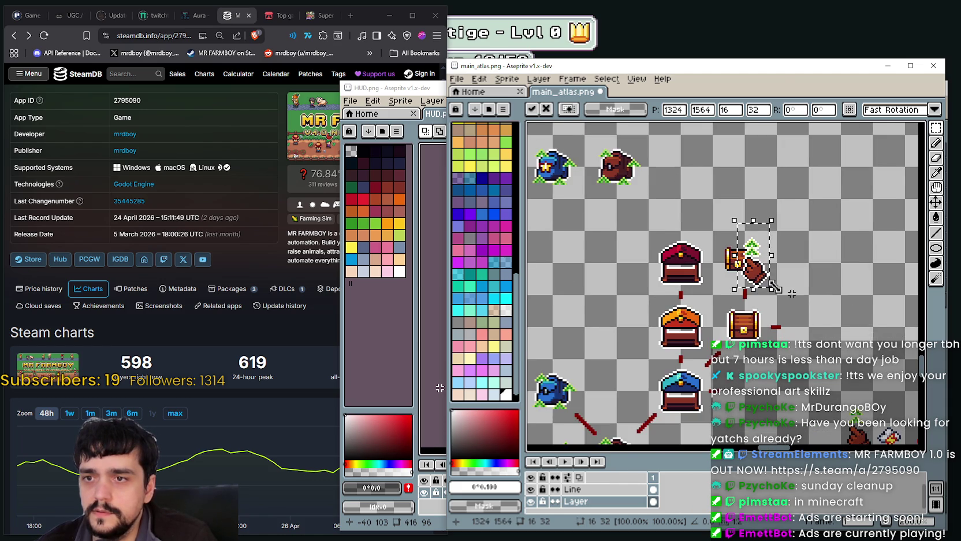
{"action": "scroll", "coordinate": [802, 297], "scroll_direction": "up", "scroll_amount": 1}
{"action": "mouse_move", "coordinate": [782, 292]}
{"action": "left_mouse_down"}
{"action": "mouse_move", "coordinate": [779, 279]}
{"action": "mouse_move", "coordinate": [760, 286]}
{"action": "mouse_move", "coordinate": [778, 284]}
{"action": "left_mouse_up"}
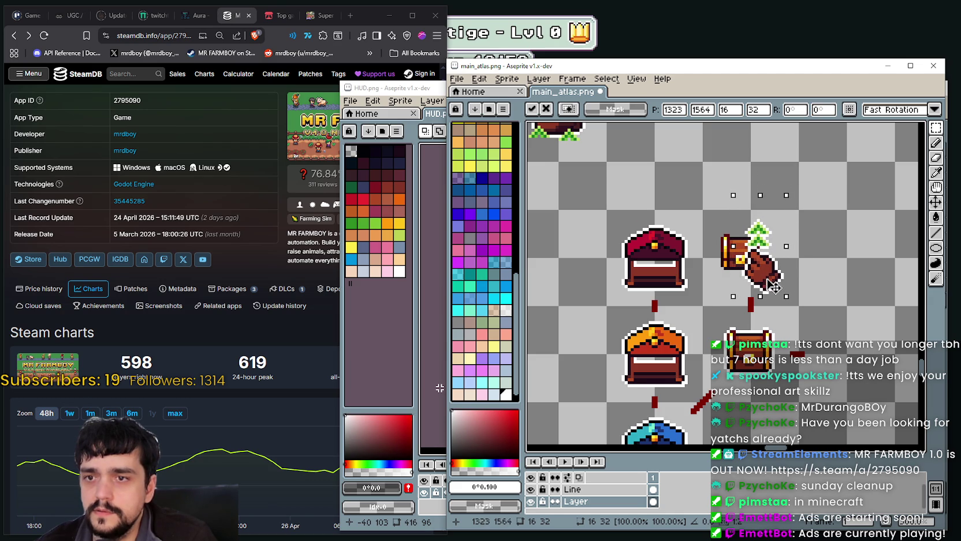
{"action": "scroll", "coordinate": [774, 287], "scroll_direction": "down", "scroll_amount": 3}
{"action": "scroll", "coordinate": [730, 260], "scroll_direction": "up", "scroll_amount": 2}
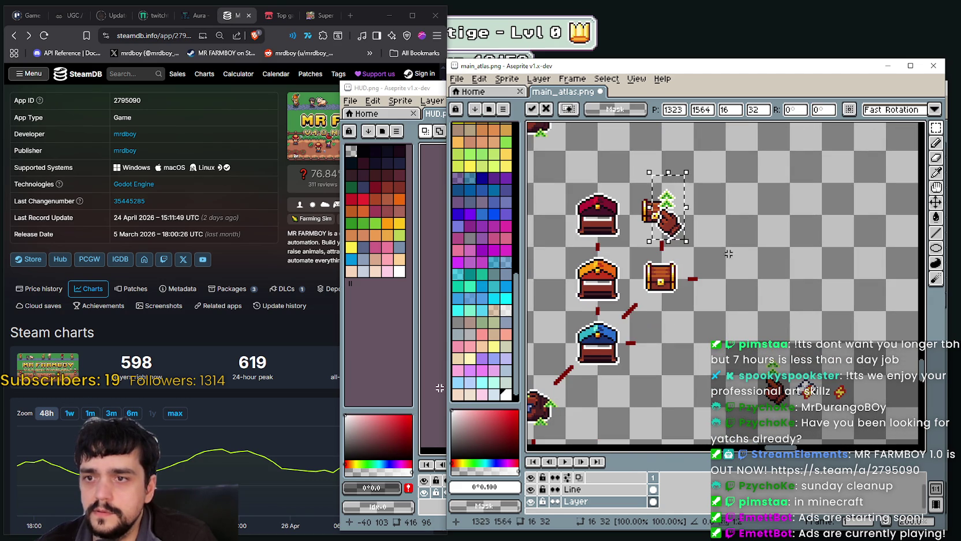
{"action": "scroll", "coordinate": [710, 217], "scroll_direction": "up", "scroll_amount": 1}
{"action": "scroll", "coordinate": [712, 225], "scroll_direction": "down", "scroll_amount": 1}
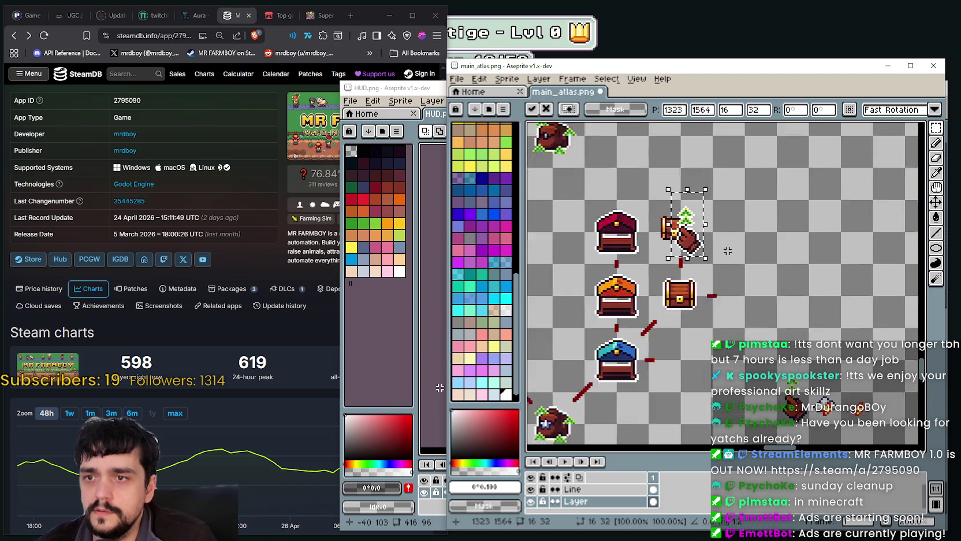
{"action": "scroll", "coordinate": [714, 234], "scroll_direction": "up", "scroll_amount": 1}
{"action": "scroll", "coordinate": [717, 245], "scroll_direction": "up", "scroll_amount": 2}
{"action": "scroll", "coordinate": [717, 245], "scroll_direction": "down", "scroll_amount": 2}
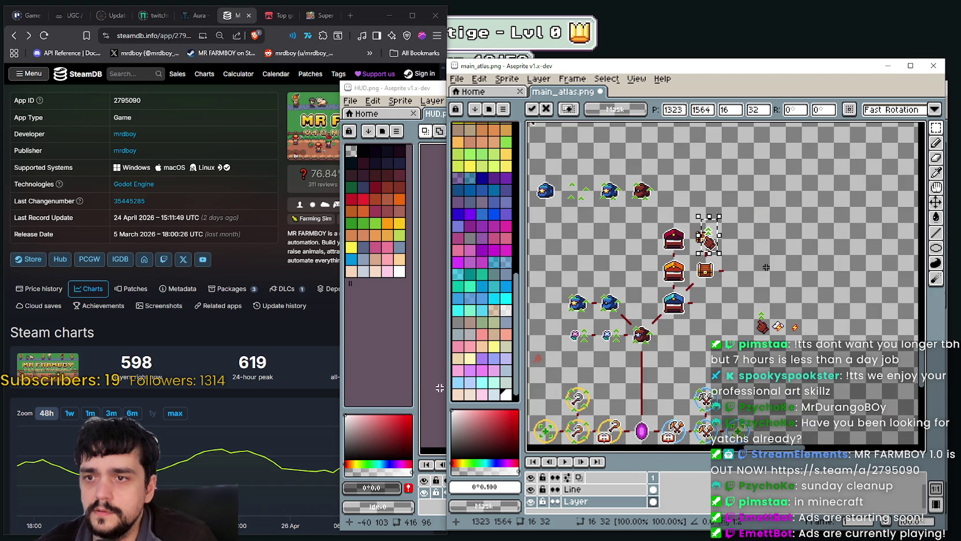
{"action": "scroll", "coordinate": [794, 280], "scroll_direction": "up", "scroll_amount": 1}
{"action": "scroll", "coordinate": [803, 281], "scroll_direction": "up", "scroll_amount": 1}
{"action": "scroll", "coordinate": [812, 282], "scroll_direction": "up", "scroll_amount": 1}
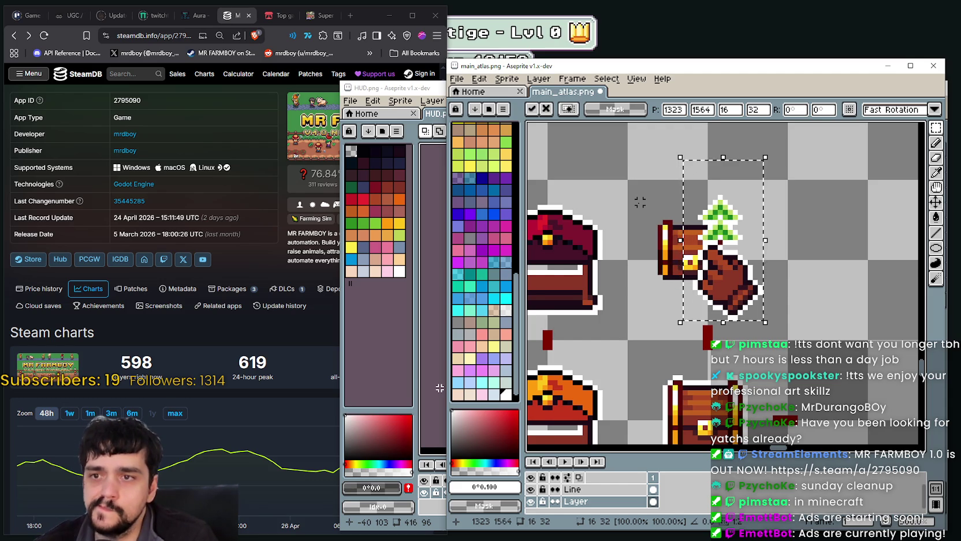
{"action": "scroll", "coordinate": [694, 220], "scroll_direction": "down", "scroll_amount": 1}
{"action": "scroll", "coordinate": [721, 226], "scroll_direction": "down", "scroll_amount": 1}
{"action": "key", "text": "ctrl+d"}
Step: Select the spare pointing-hand sprite near the items
{"action": "scroll", "coordinate": [721, 225], "scroll_direction": "down", "scroll_amount": 1}
{"action": "scroll", "coordinate": [745, 220], "scroll_direction": "down", "scroll_amount": 1}
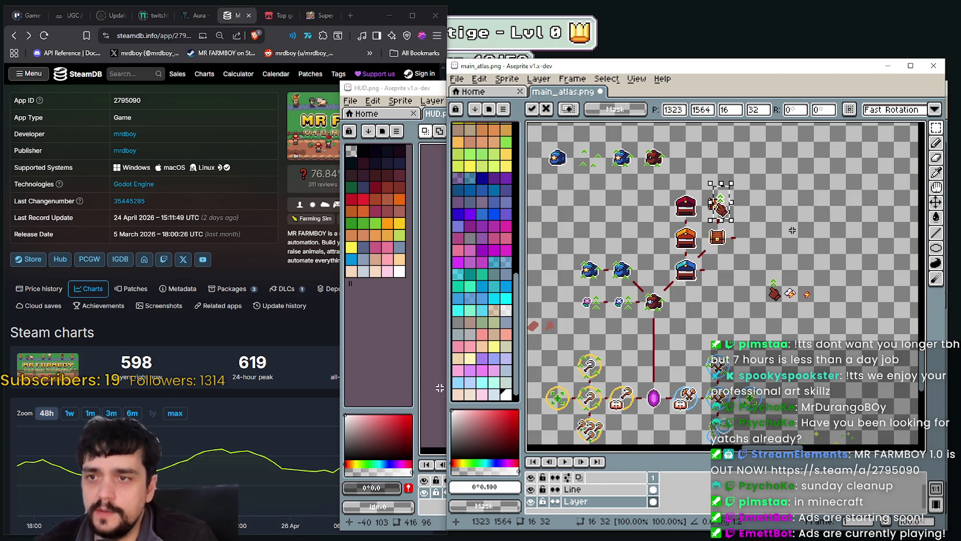
{"action": "scroll", "coordinate": [753, 215], "scroll_direction": "up", "scroll_amount": 1}
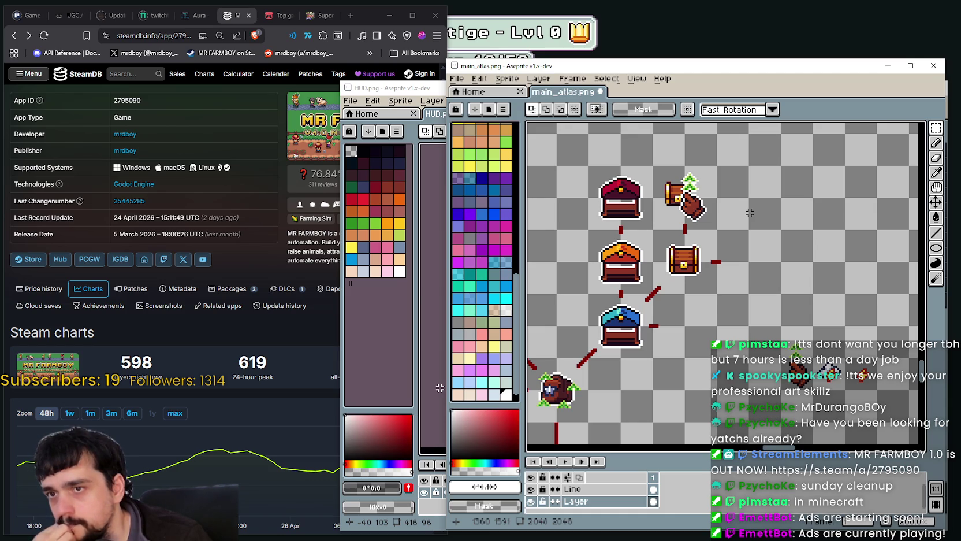
{"action": "scroll", "coordinate": [748, 212], "scroll_direction": "down", "scroll_amount": 3}
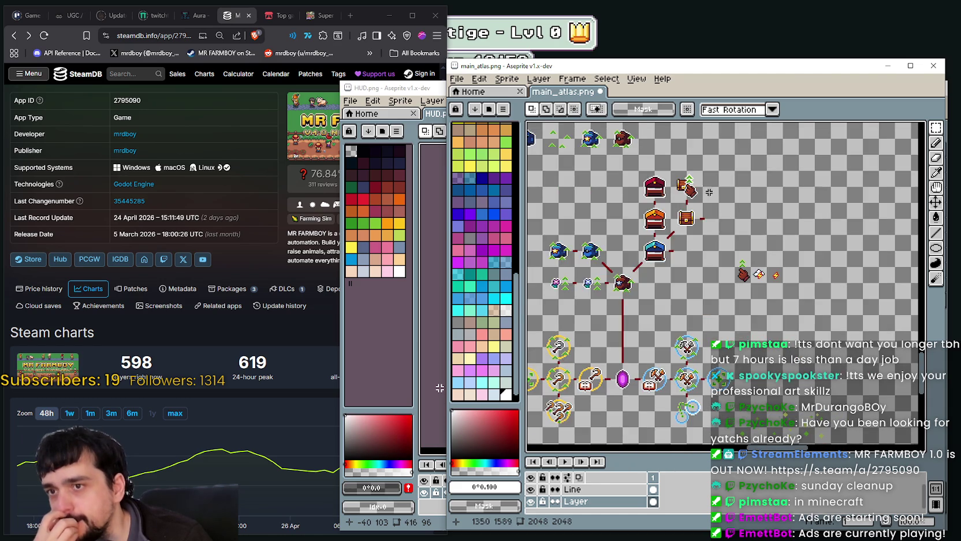
{"action": "scroll", "coordinate": [700, 271], "scroll_direction": "up", "scroll_amount": 4}
{"action": "scroll", "coordinate": [646, 228], "scroll_direction": "up", "scroll_amount": 2}
{"action": "left_click_drag", "start_coordinate": [647, 219], "coordinate": [720, 312]}
{"action": "scroll", "coordinate": [646, 214], "scroll_direction": "up", "scroll_amount": 1}
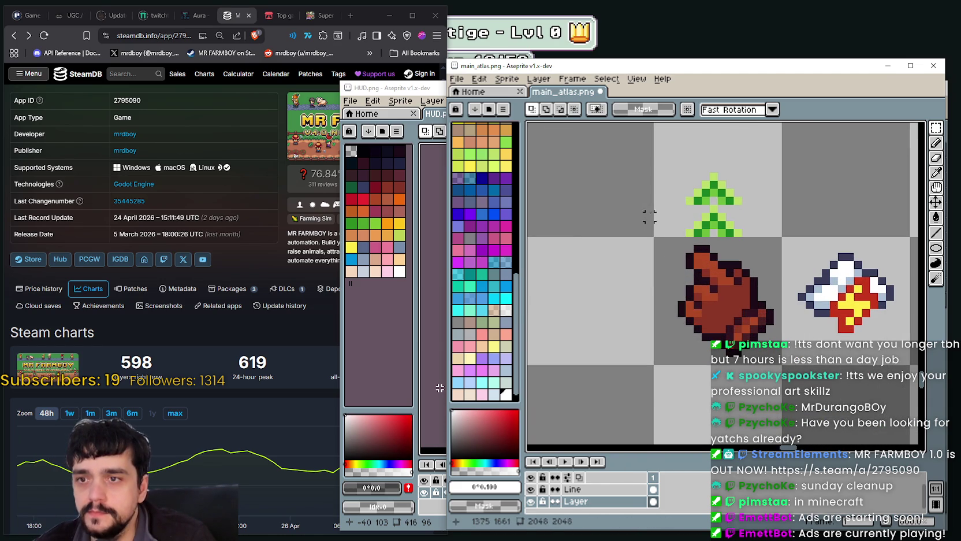
Step: Paste a copy of the hand sprite and place it beneath the sprout
{"action": "left_click_drag", "start_coordinate": [646, 206], "coordinate": [777, 364]}
{"action": "scroll", "coordinate": [777, 361], "scroll_direction": "down", "scroll_amount": 3}
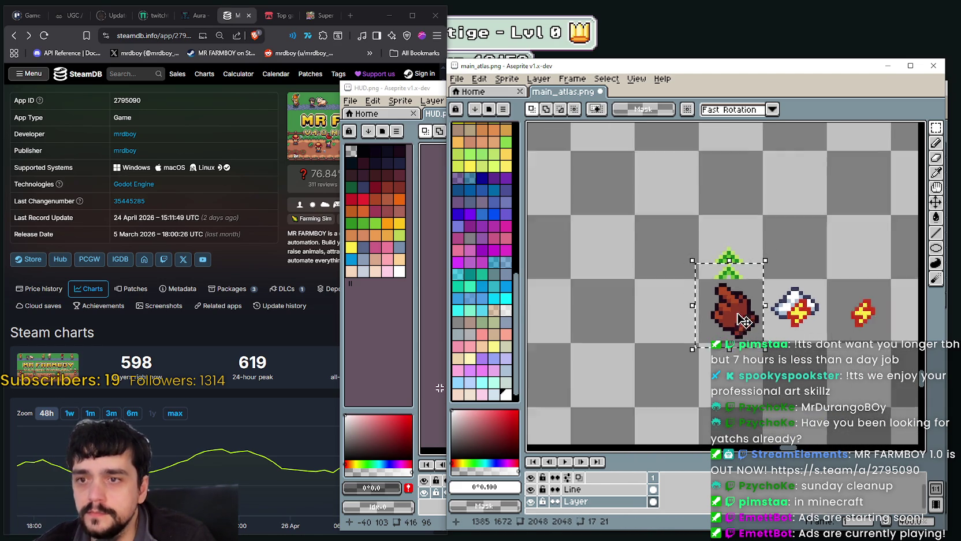
{"action": "scroll", "coordinate": [730, 348], "scroll_direction": "up", "scroll_amount": 2}
{"action": "key", "text": "ctrl+v"}
{"action": "mouse_move", "coordinate": [774, 415]}
{"action": "left_mouse_down"}
{"action": "mouse_move", "coordinate": [768, 266]}
{"action": "mouse_move", "coordinate": [775, 273]}
{"action": "left_mouse_up"}
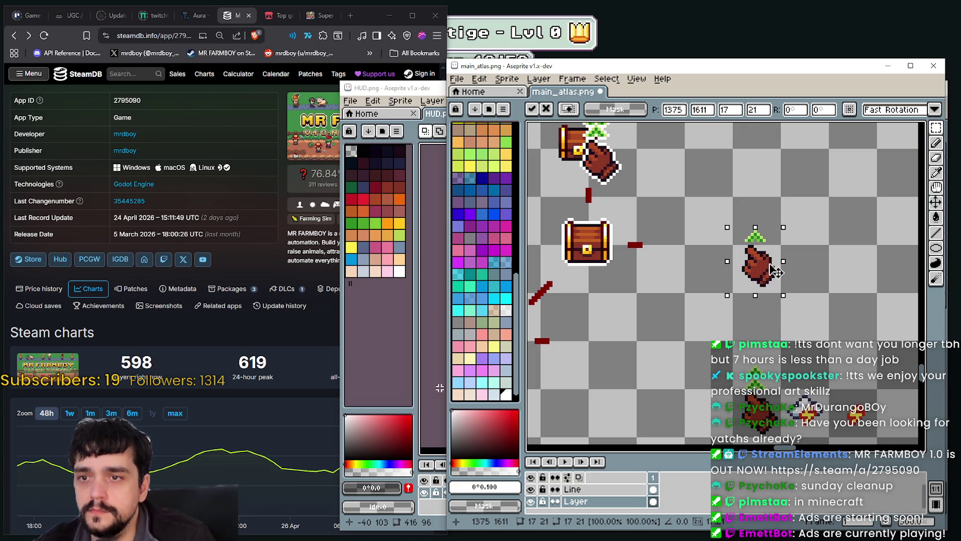
{"action": "scroll", "coordinate": [777, 291], "scroll_direction": "down", "scroll_amount": 1}
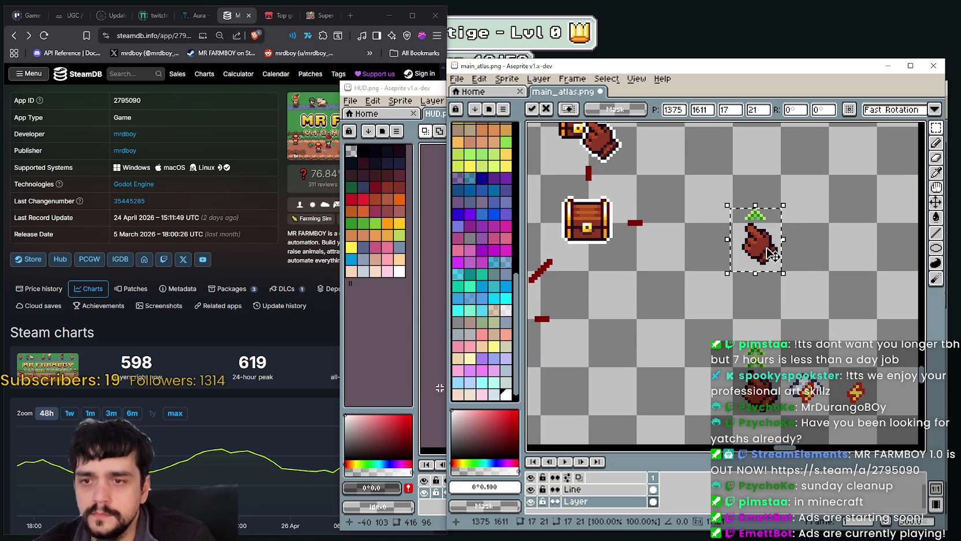
{"action": "key", "text": "Down"}
{"action": "key", "text": "Down"}
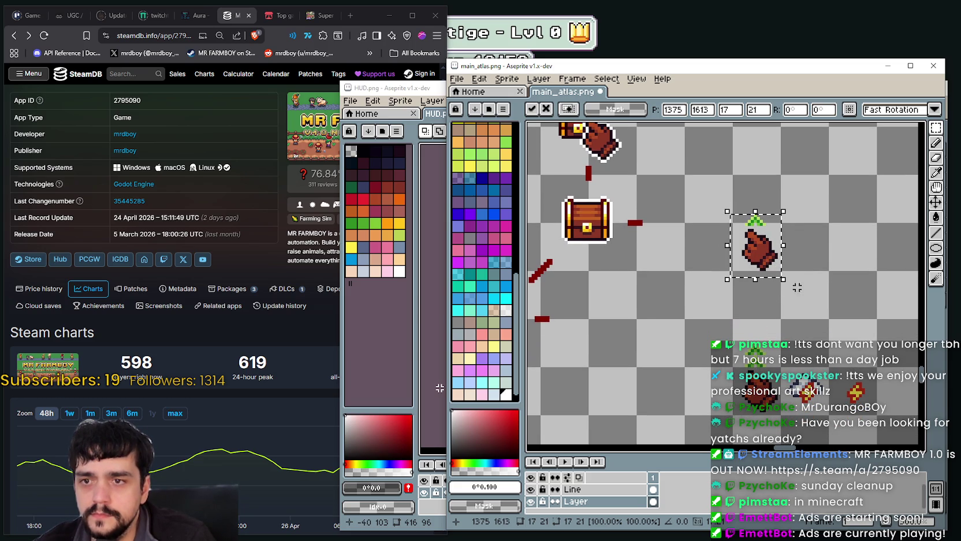
{"action": "key", "text": "Return"}
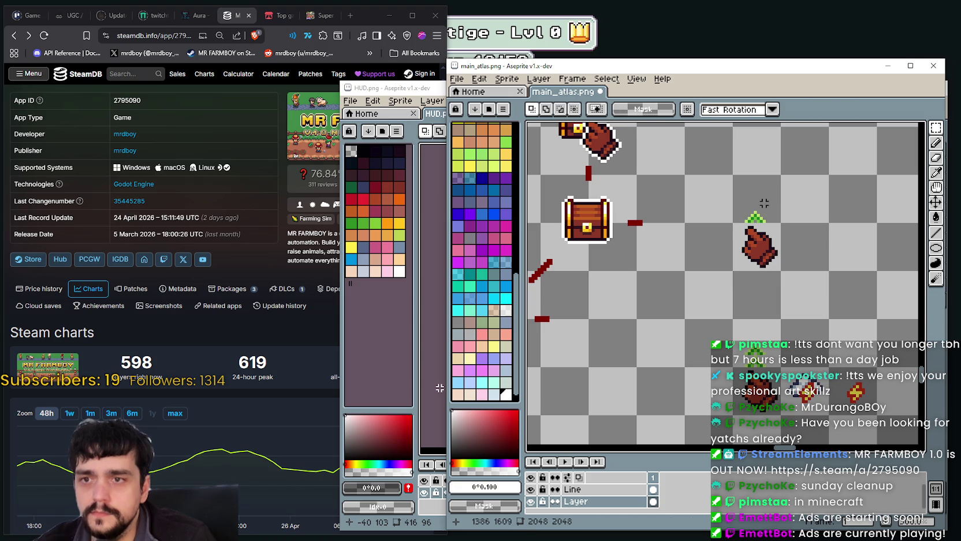
Step: Outline the hand and sprout in white and move them onto the chest beside the orange chest
{"action": "scroll", "coordinate": [767, 203], "scroll_direction": "up", "scroll_amount": 1}
{"action": "left_click_drag", "start_coordinate": [746, 196], "coordinate": [799, 261]}
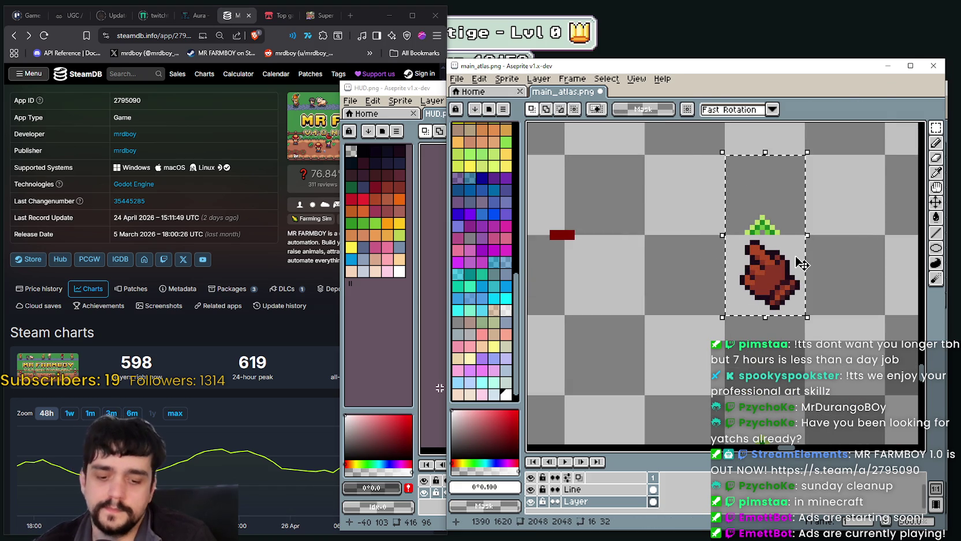
{"action": "key", "text": "shift+o"}
{"action": "key", "text": "Return"}
{"action": "scroll", "coordinate": [752, 237], "scroll_direction": "down", "scroll_amount": 1}
{"action": "scroll", "coordinate": [753, 237], "scroll_direction": "down", "scroll_amount": 1}
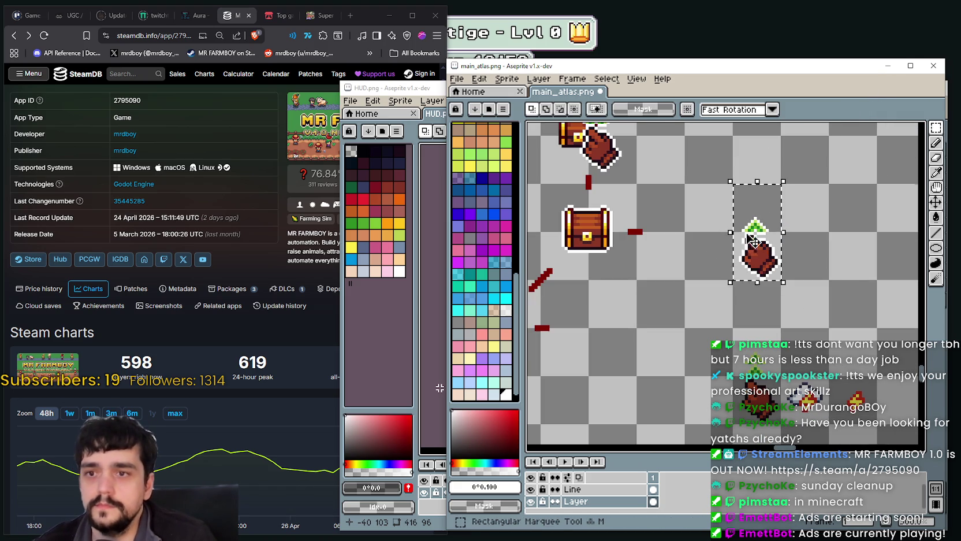
{"action": "mouse_move", "coordinate": [753, 242]}
{"action": "left_mouse_down"}
{"action": "mouse_move", "coordinate": [622, 238]}
{"action": "mouse_move", "coordinate": [605, 258]}
{"action": "mouse_move", "coordinate": [701, 267]}
{"action": "left_mouse_up"}
{"action": "scroll", "coordinate": [618, 257], "scroll_direction": "down", "scroll_amount": 1}
{"action": "scroll", "coordinate": [639, 227], "scroll_direction": "up", "scroll_amount": 2}
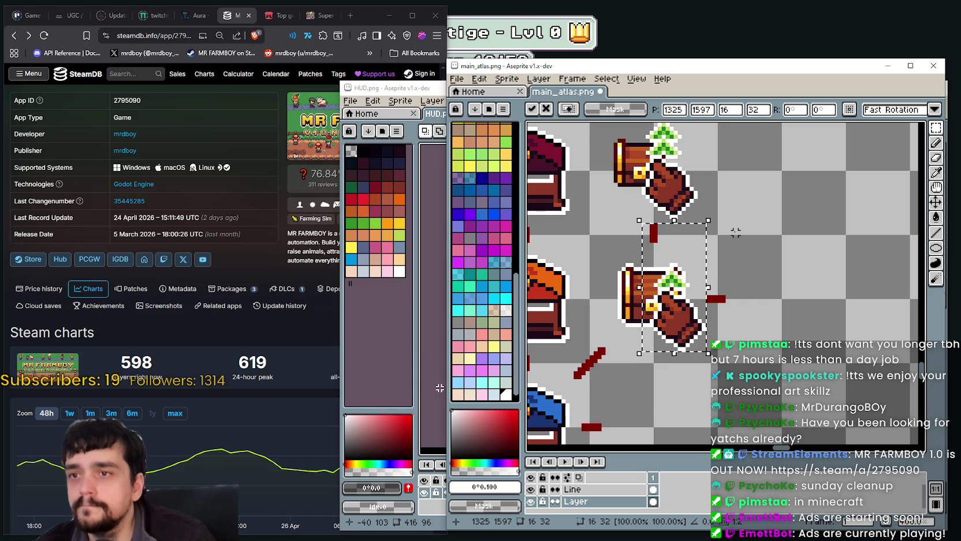
Step: Nudge the second overlay a pixel left, then right, and commit it
{"action": "key", "text": "Left"}
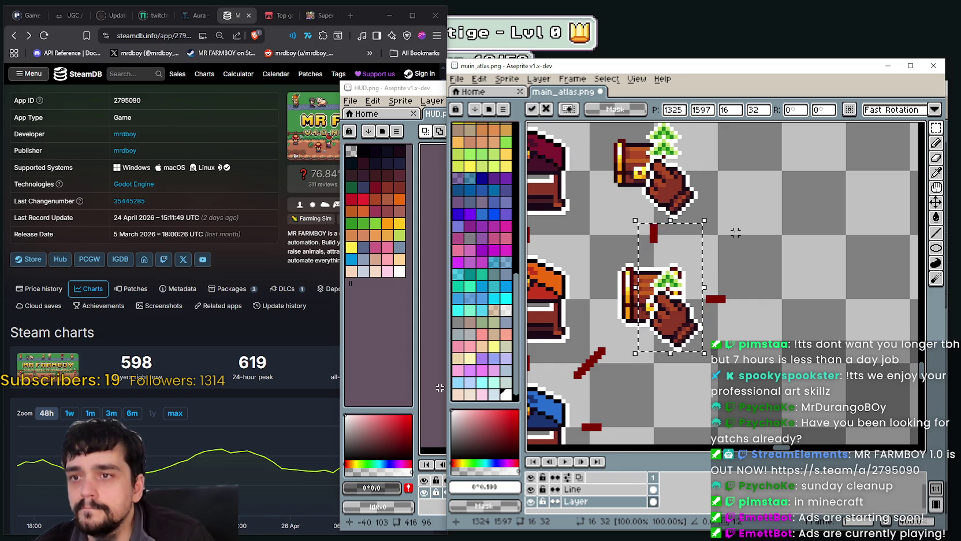
{"action": "key", "text": "Right"}
{"action": "key", "text": "Right"}
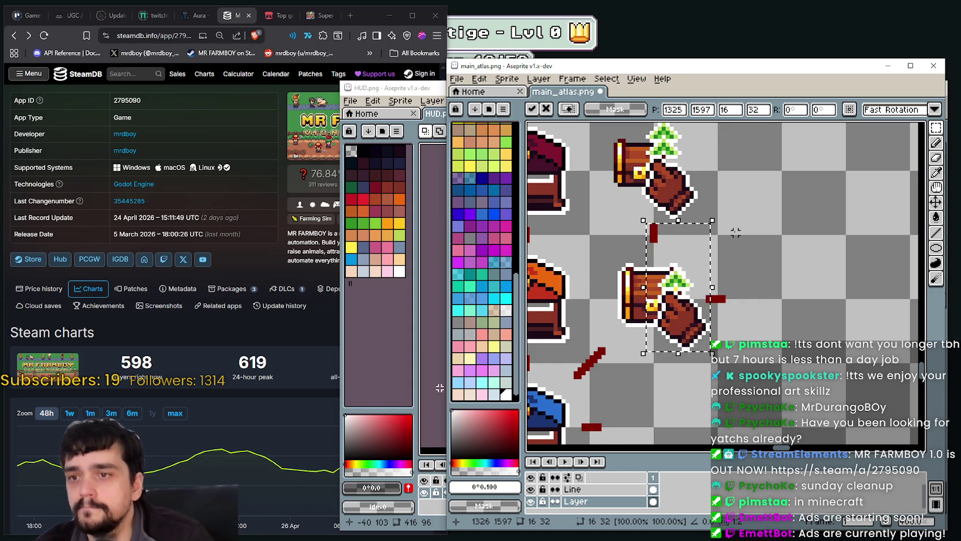
{"action": "scroll", "coordinate": [717, 248], "scroll_direction": "down", "scroll_amount": 2}
{"action": "scroll", "coordinate": [722, 289], "scroll_direction": "up", "scroll_amount": 1}
{"action": "scroll", "coordinate": [676, 266], "scroll_direction": "up", "scroll_amount": 1}
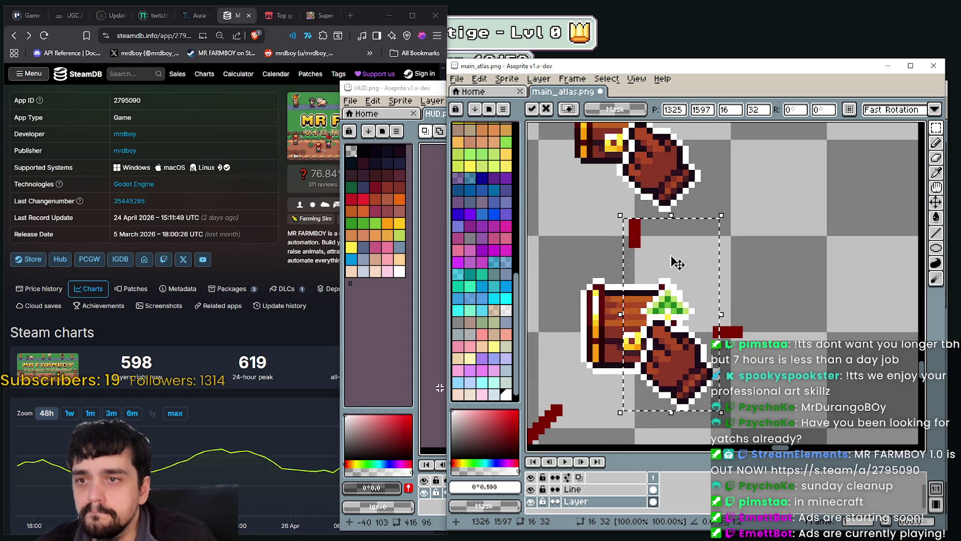
{"action": "scroll", "coordinate": [681, 289], "scroll_direction": "up", "scroll_amount": 1}
{"action": "scroll", "coordinate": [683, 302], "scroll_direction": "down", "scroll_amount": 2}
{"action": "scroll", "coordinate": [683, 299], "scroll_direction": "down", "scroll_amount": 1}
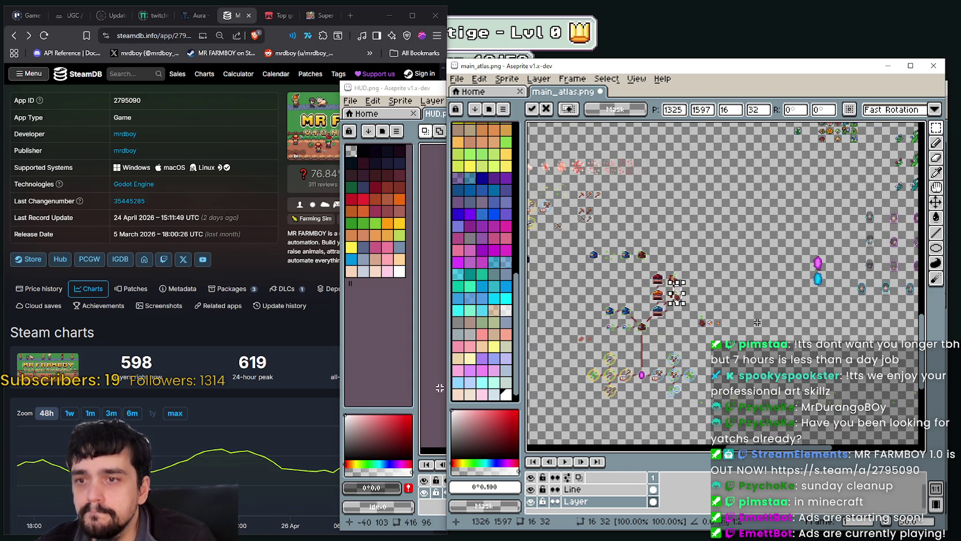
{"action": "key", "text": "ctrl+d"}
Step: Pan and zoom to inspect the upper chest's hand overlay
{"action": "scroll", "coordinate": [682, 297], "scroll_direction": "up", "scroll_amount": 1}
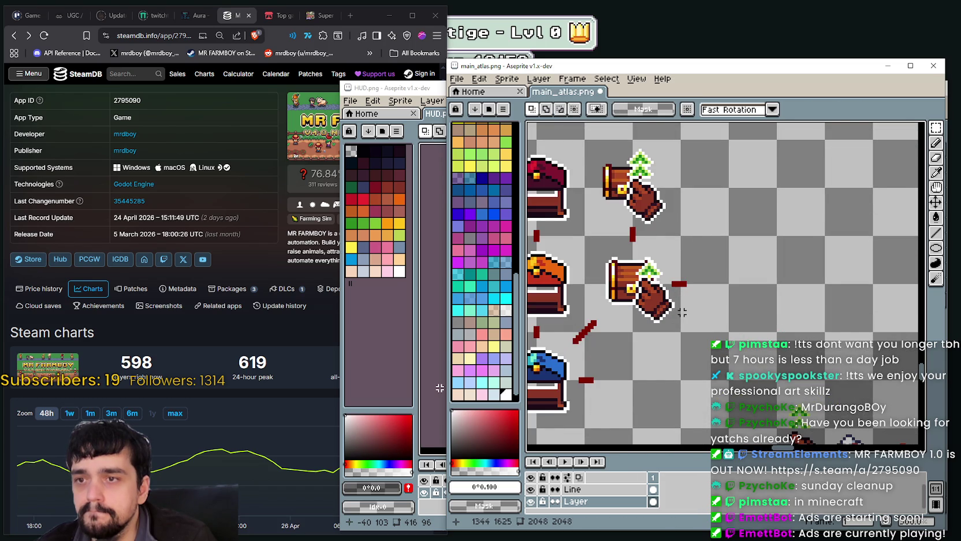
{"action": "scroll", "coordinate": [682, 312], "scroll_direction": "down", "scroll_amount": 1}
{"action": "scroll", "coordinate": [688, 312], "scroll_direction": "down", "scroll_amount": 1}
{"action": "scroll", "coordinate": [690, 311], "scroll_direction": "up", "scroll_amount": 1}
{"action": "scroll", "coordinate": [693, 311], "scroll_direction": "down", "scroll_amount": 1}
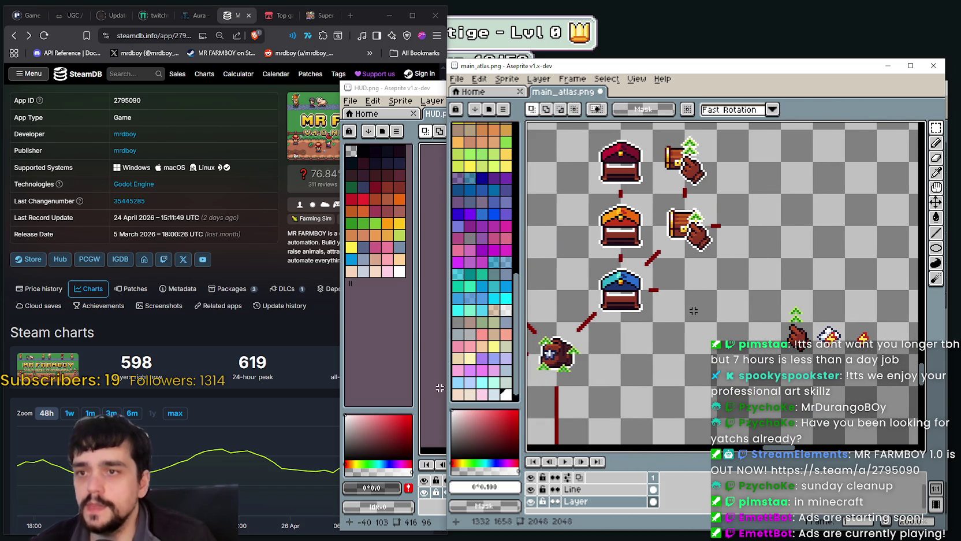
{"action": "scroll", "coordinate": [686, 192], "scroll_direction": "up", "scroll_amount": 2}
{"action": "mouse_move", "coordinate": [689, 242]}
{"action": "left_mouse_down"}
{"action": "mouse_move", "coordinate": [709, 346]}
{"action": "mouse_move", "coordinate": [696, 321]}
{"action": "left_mouse_up"}
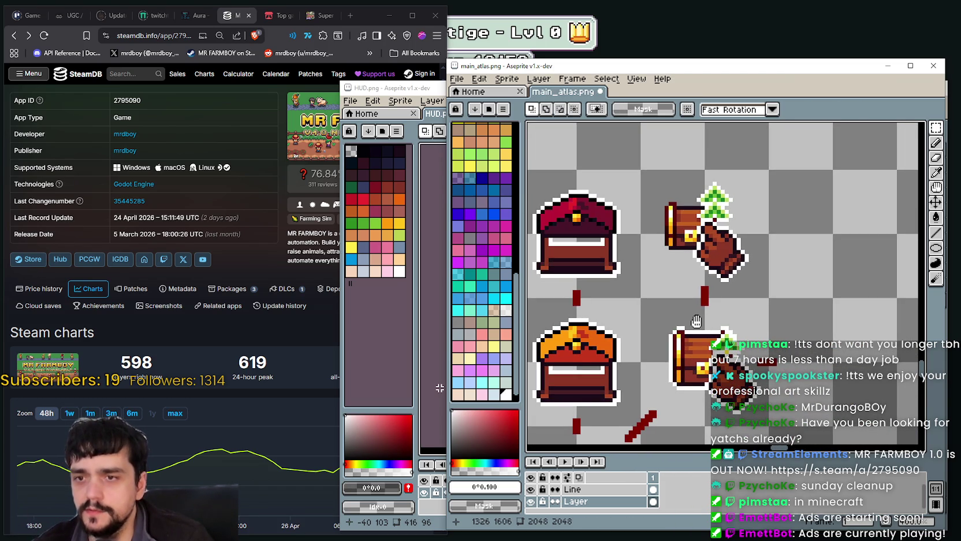
{"action": "scroll", "coordinate": [719, 199], "scroll_direction": "up", "scroll_amount": 2}
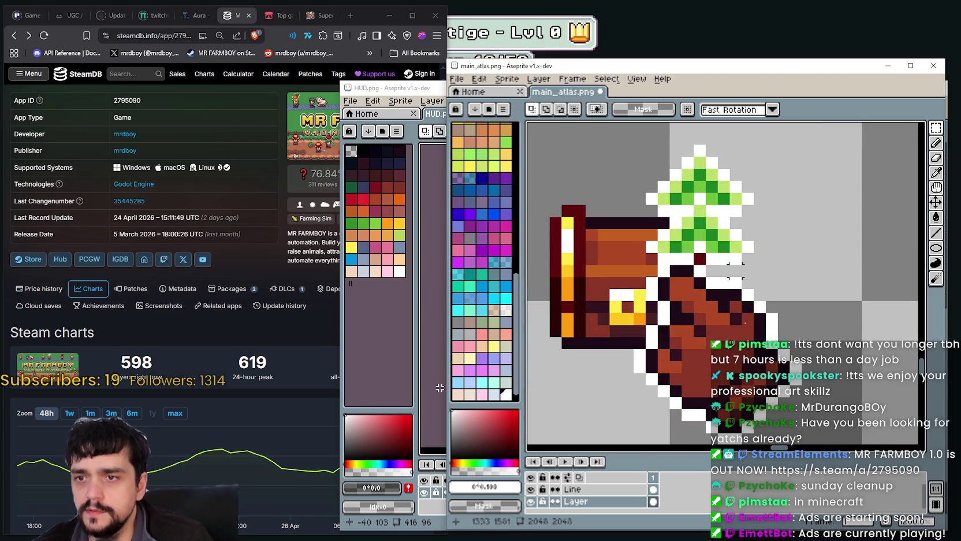
{"action": "scroll", "coordinate": [723, 219], "scroll_direction": "down", "scroll_amount": 3}
{"action": "scroll", "coordinate": [694, 266], "scroll_direction": "up", "scroll_amount": 2}
{"action": "scroll", "coordinate": [670, 311], "scroll_direction": "down", "scroll_amount": 2}
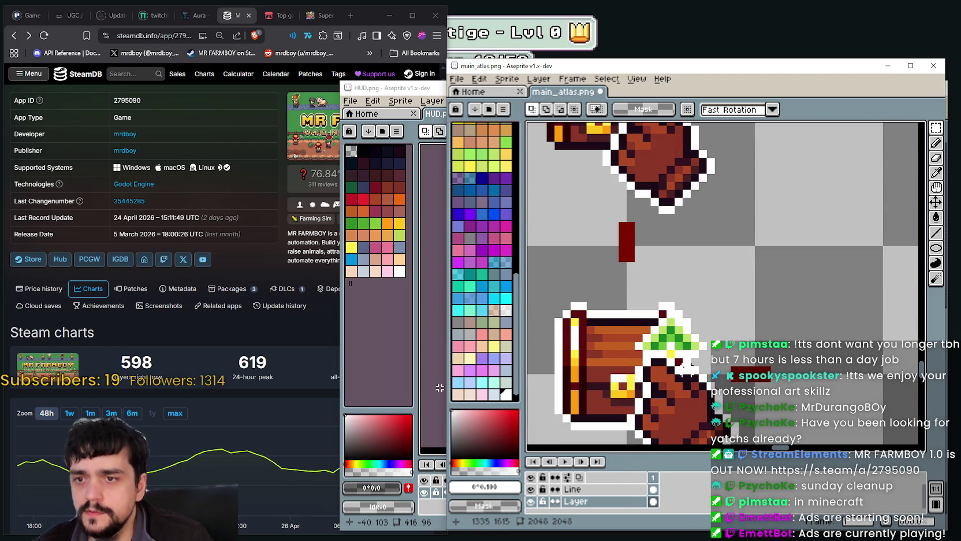
Step: Review both small chests with their glove-and-sprout overlays, then save main_atlas.png
{"action": "left_click", "coordinate": [936, 143]}
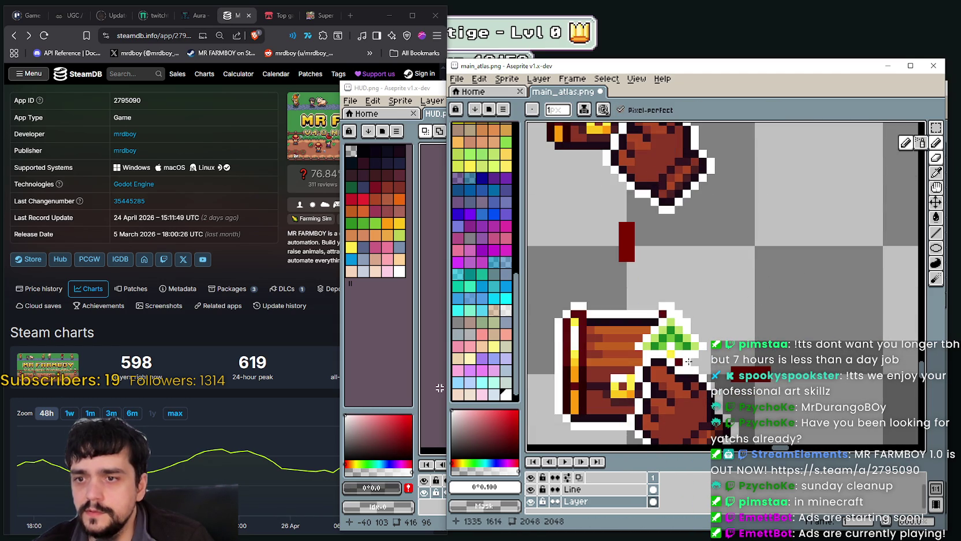
{"action": "scroll", "coordinate": [671, 312], "scroll_direction": "up", "scroll_amount": 1}
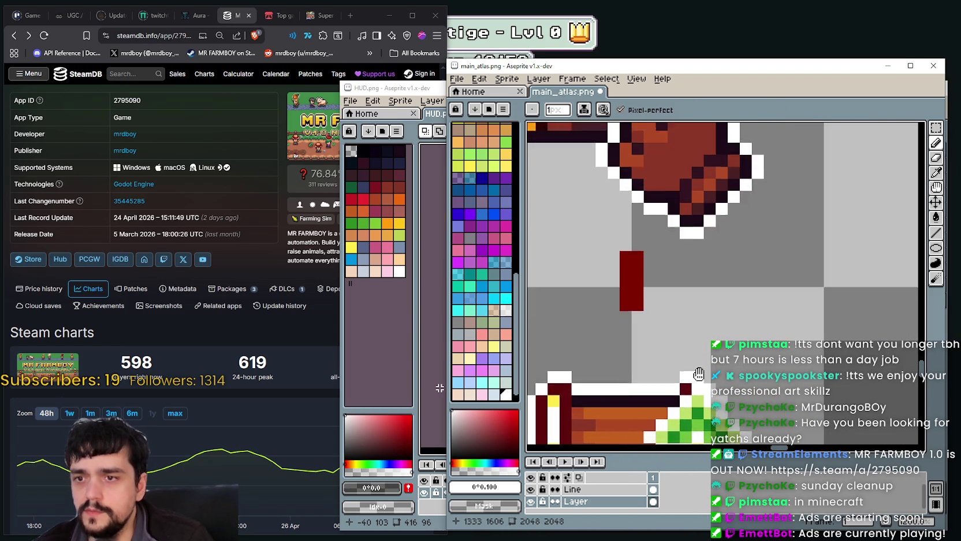
{"action": "scroll", "coordinate": [693, 300], "scroll_direction": "down", "scroll_amount": 2}
{"action": "scroll", "coordinate": [693, 331], "scroll_direction": "up", "scroll_amount": 1}
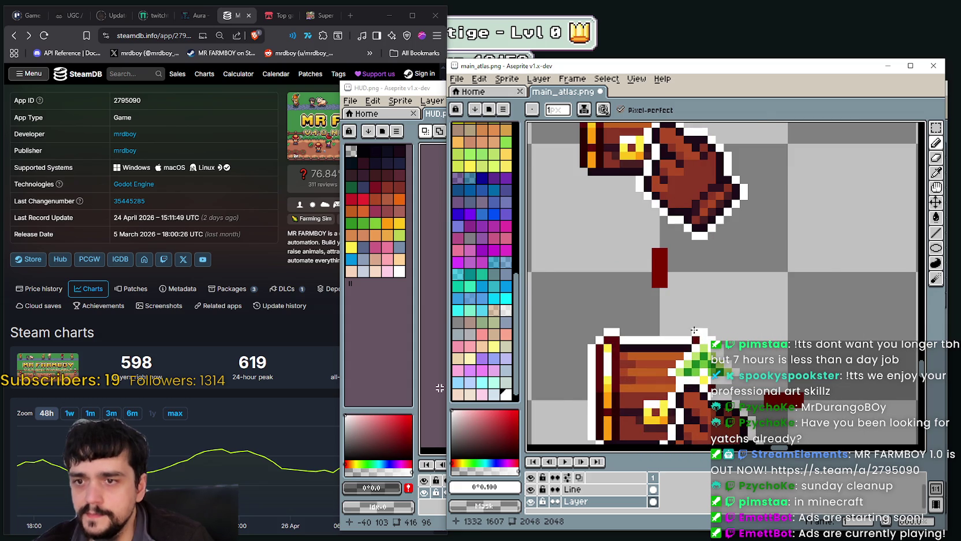
{"action": "scroll", "coordinate": [694, 330], "scroll_direction": "up", "scroll_amount": 1}
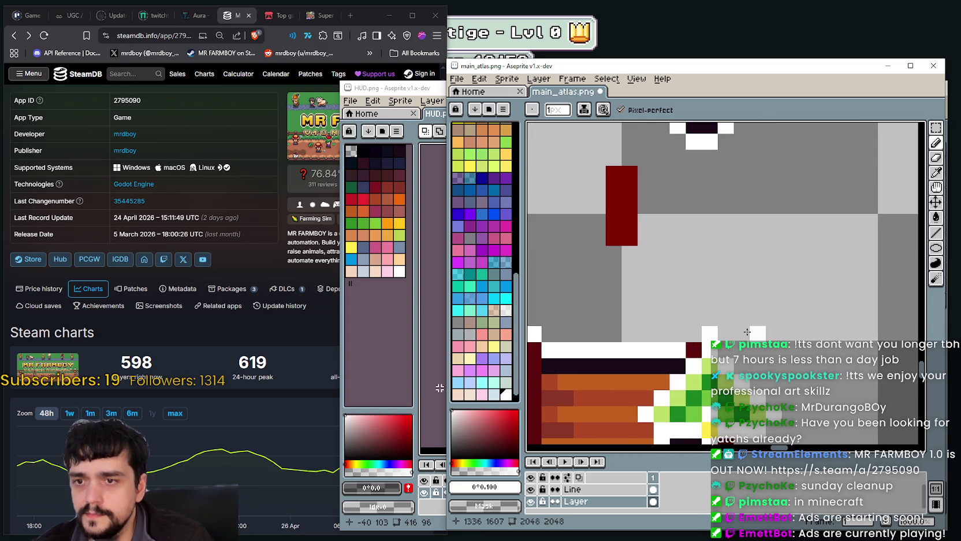
{"action": "scroll", "coordinate": [725, 309], "scroll_direction": "down", "scroll_amount": 1}
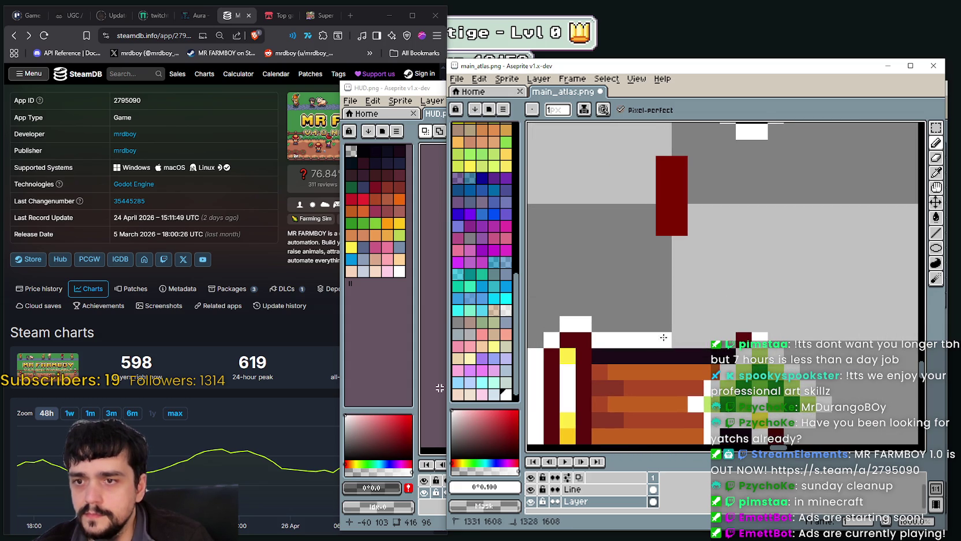
{"action": "left_click_drag", "start_coordinate": [573, 325], "coordinate": [634, 214]}
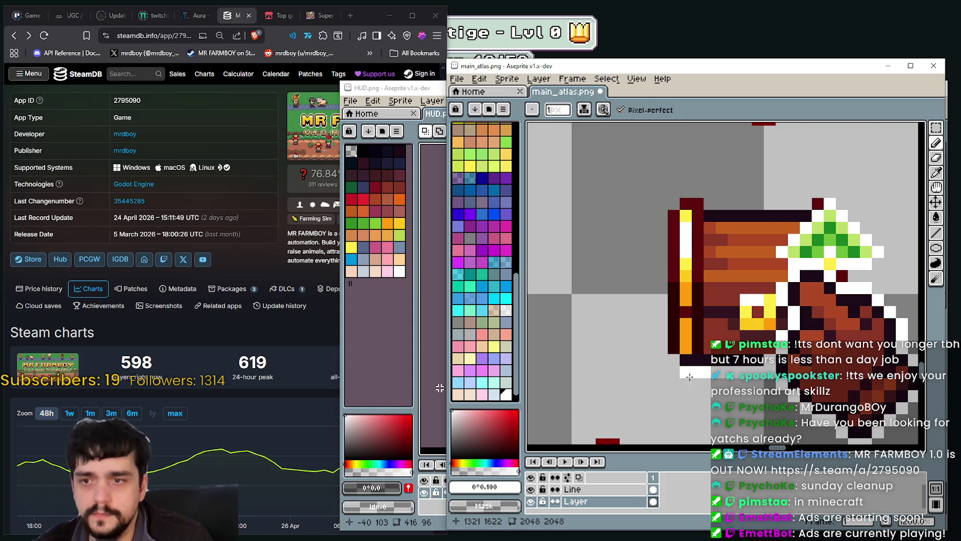
{"action": "scroll", "coordinate": [704, 312], "scroll_direction": "down", "scroll_amount": 3}
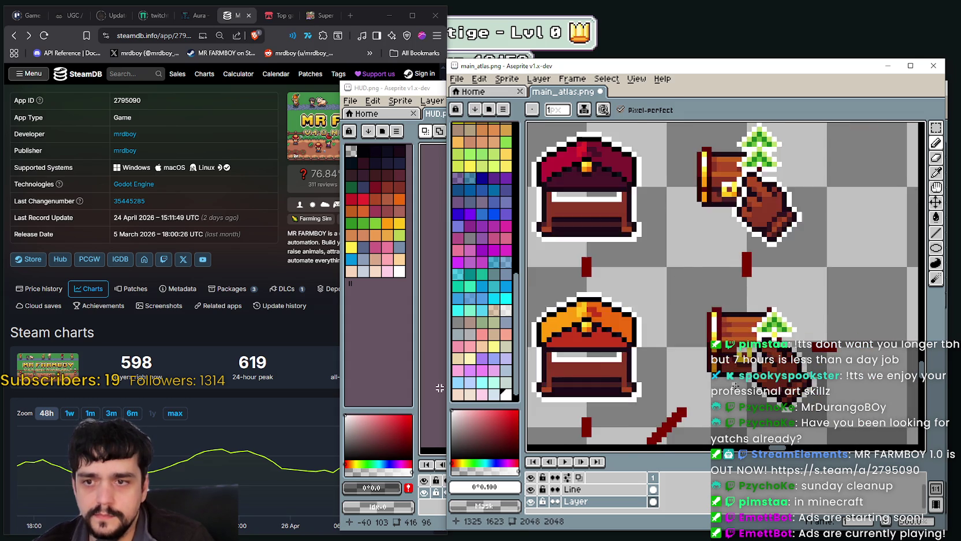
{"action": "scroll", "coordinate": [703, 312], "scroll_direction": "down", "scroll_amount": 1}
{"action": "scroll", "coordinate": [703, 312], "scroll_direction": "down", "scroll_amount": 1}
{"action": "key", "text": "ctrl+s"}
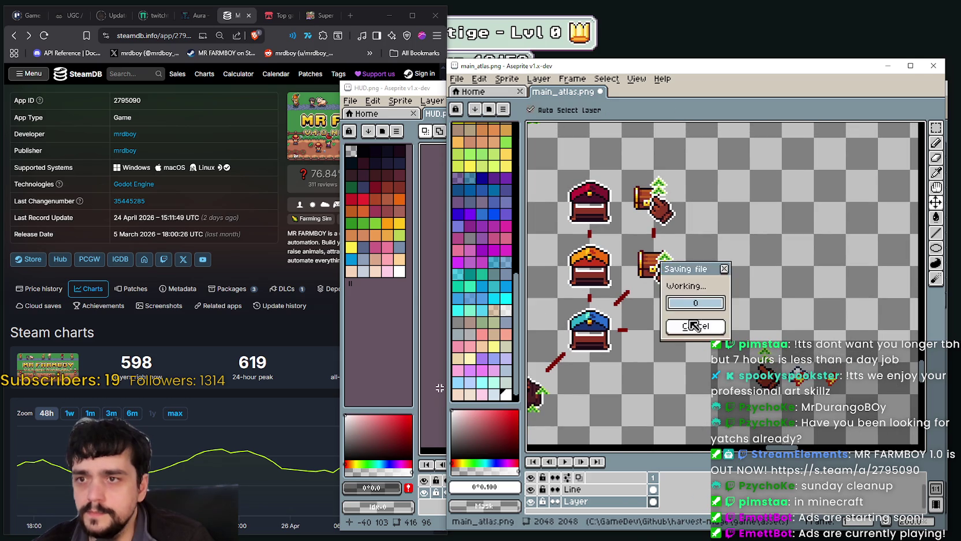
Step: Look over the saved chest icons, then bring the Mr Farmboy skill-tree window forward
{"action": "scroll", "coordinate": [721, 196], "scroll_direction": "down", "scroll_amount": 2}
{"action": "left_click_drag", "start_coordinate": [720, 196], "coordinate": [741, 213]}
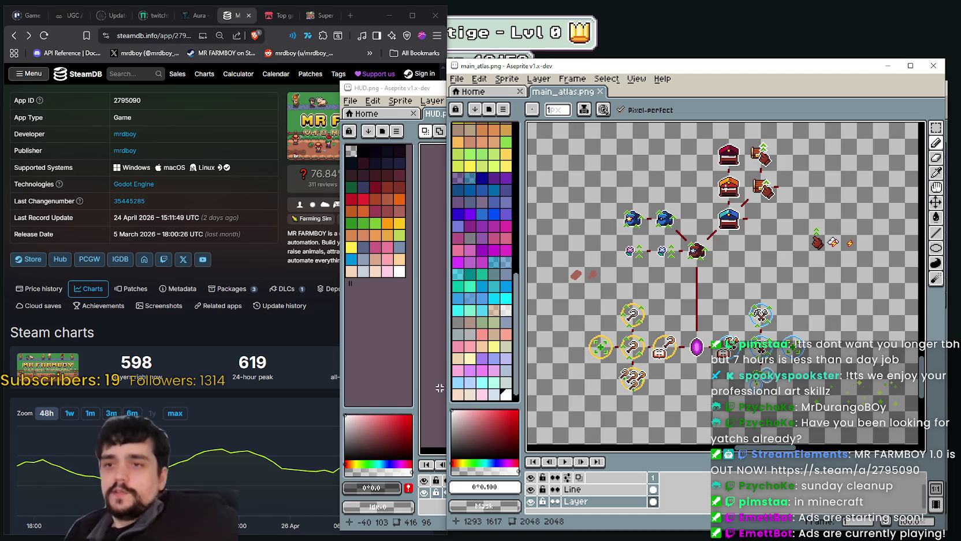
{"action": "scroll", "coordinate": [743, 185], "scroll_direction": "up", "scroll_amount": 1}
{"action": "scroll", "coordinate": [722, 208], "scroll_direction": "up", "scroll_amount": 1}
{"action": "scroll", "coordinate": [676, 263], "scroll_direction": "up", "scroll_amount": 1}
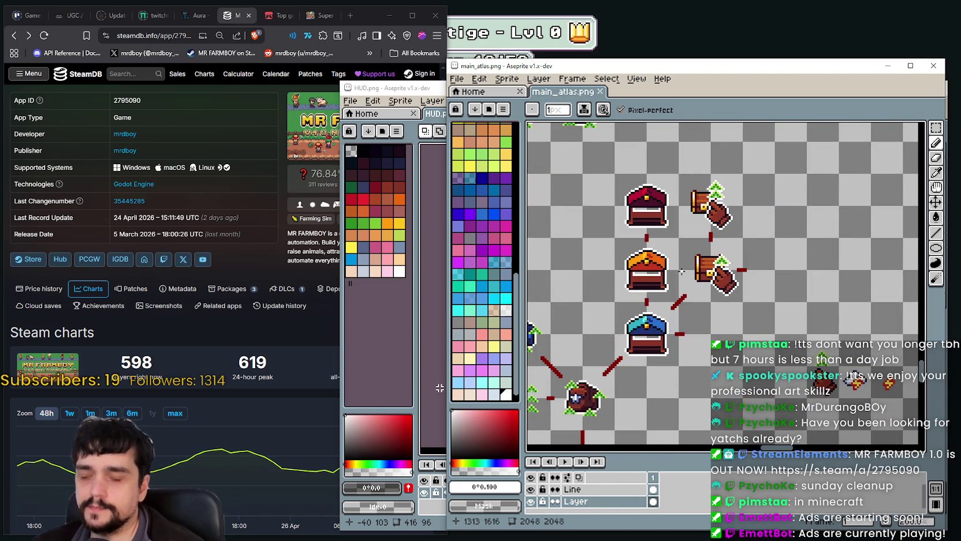
{"action": "scroll", "coordinate": [681, 271], "scroll_direction": "down", "scroll_amount": 1}
{"action": "scroll", "coordinate": [585, 316], "scroll_direction": "up", "scroll_amount": 1}
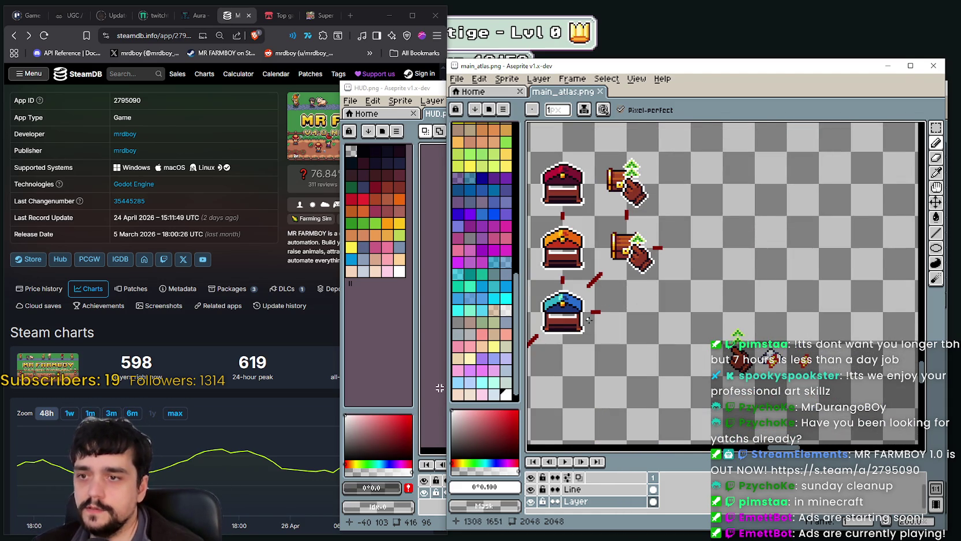
{"action": "scroll", "coordinate": [592, 313], "scroll_direction": "up", "scroll_amount": 1}
{"action": "scroll", "coordinate": [636, 245], "scroll_direction": "down", "scroll_amount": 2}
{"action": "scroll", "coordinate": [681, 260], "scroll_direction": "up", "scroll_amount": 1}
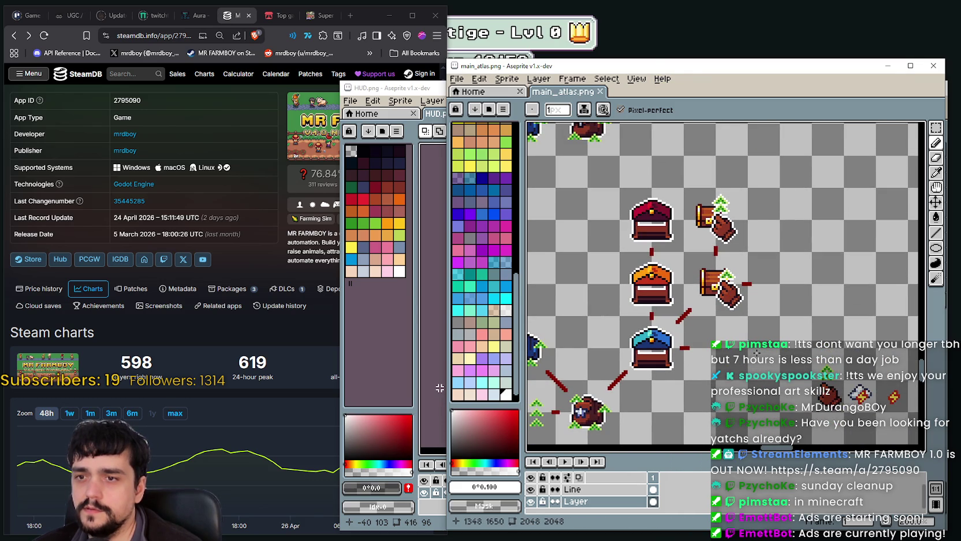
{"action": "left_click", "coordinate": [695, 55]}
{"action": "mouse_move", "coordinate": [640, 213]}
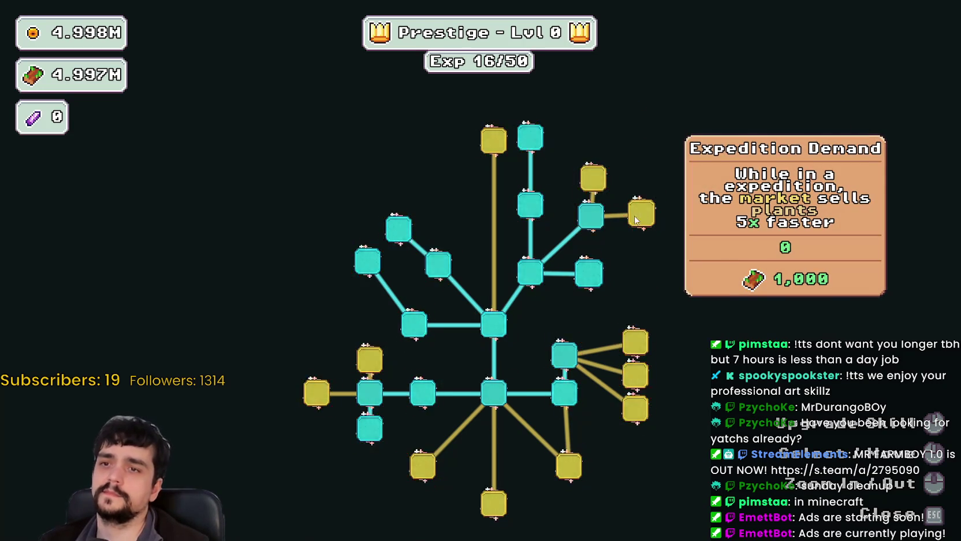
Step: Return to main_atlas.png in Aseprite and choose the Rectangular Marquee tool
{"action": "key", "text": "alt+Tab"}
{"action": "scroll", "coordinate": [664, 283], "scroll_direction": "down", "scroll_amount": 2}
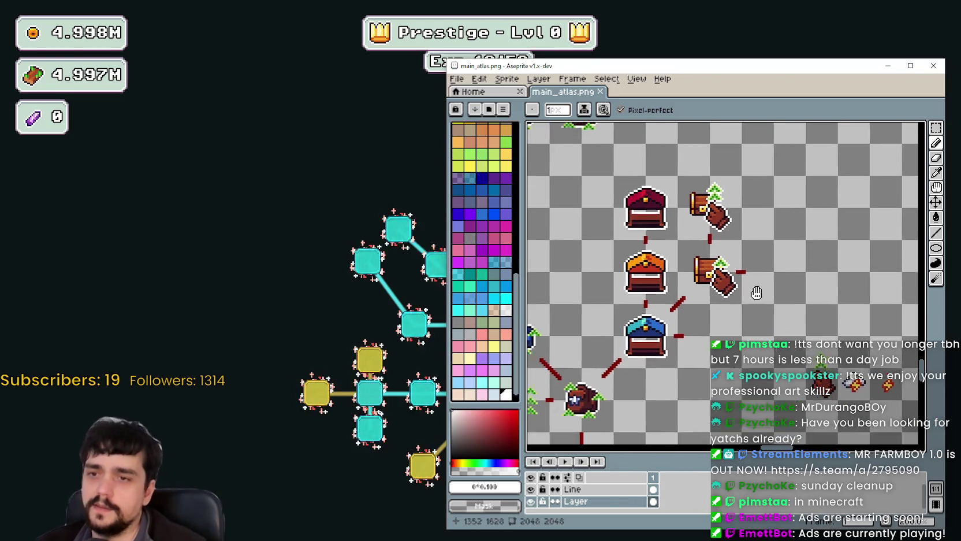
{"action": "left_click", "coordinate": [936, 128]}
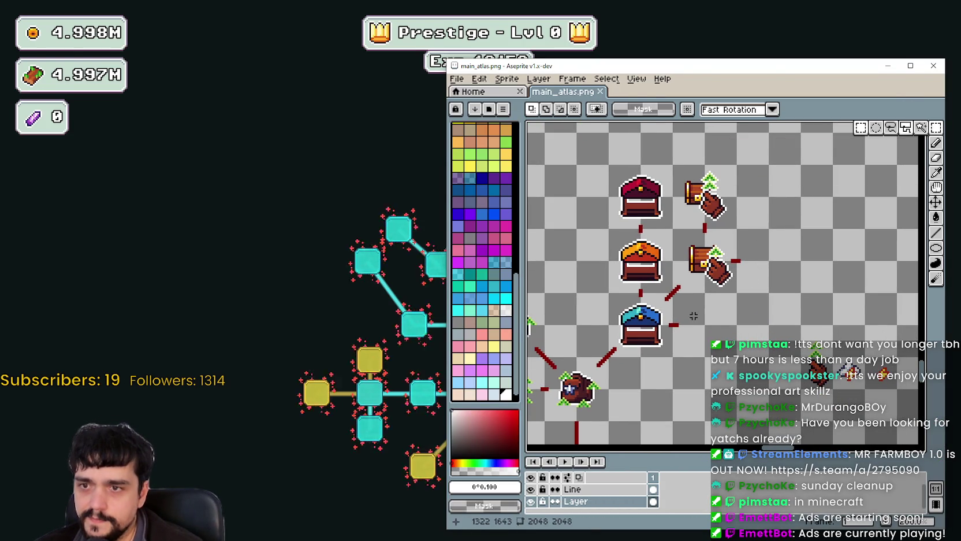
{"action": "scroll", "coordinate": [699, 329], "scroll_direction": "up", "scroll_amount": 1}
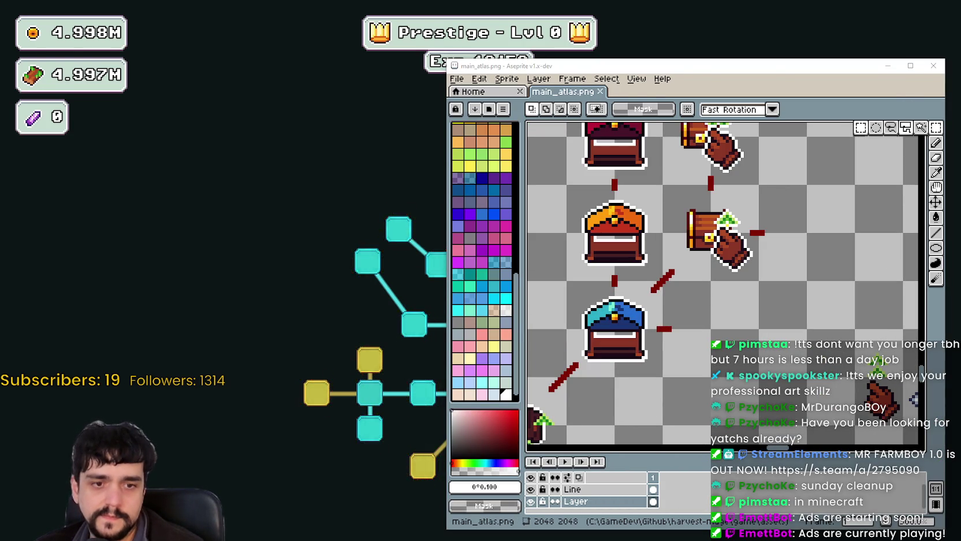
Step: Bring the SteamDB page forward and begin marquee-selecting the chest-and-hand icon
{"action": "key", "text": "alt+Tab"}
{"action": "scroll", "coordinate": [907, 120], "scroll_direction": "up", "scroll_amount": 2}
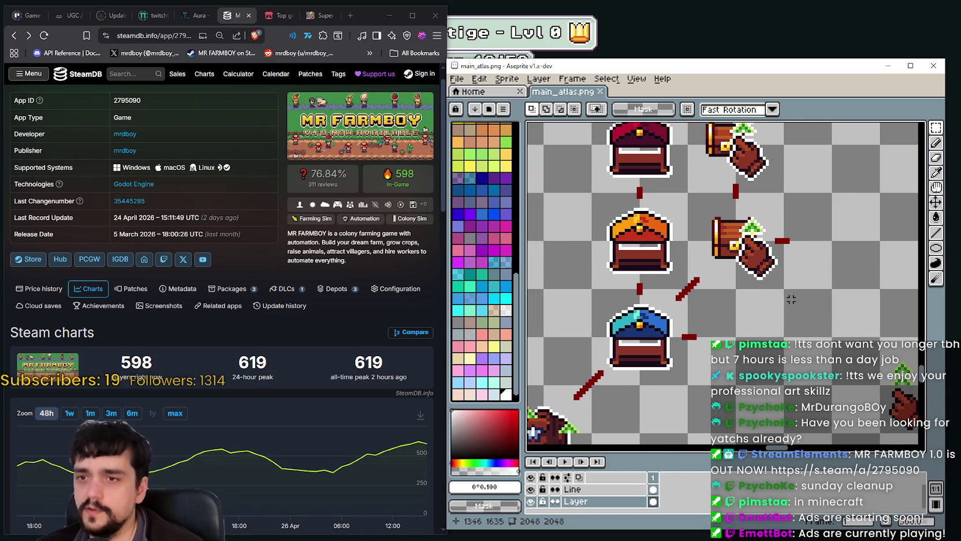
{"action": "scroll", "coordinate": [906, 120], "scroll_direction": "up", "scroll_amount": 1}
{"action": "scroll", "coordinate": [687, 271], "scroll_direction": "down", "scroll_amount": 1}
{"action": "scroll", "coordinate": [687, 260], "scroll_direction": "down", "scroll_amount": 1}
{"action": "mouse_move", "coordinate": [656, 223]}
{"action": "left_mouse_down"}
{"action": "mouse_move", "coordinate": [673, 245]}
{"action": "mouse_move", "coordinate": [745, 171]}
{"action": "left_mouse_up"}
Step: Move the chest-and-hand icon down beside the blue chest and drop it
{"action": "left_click_drag", "start_coordinate": [687, 244], "coordinate": [687, 341]}
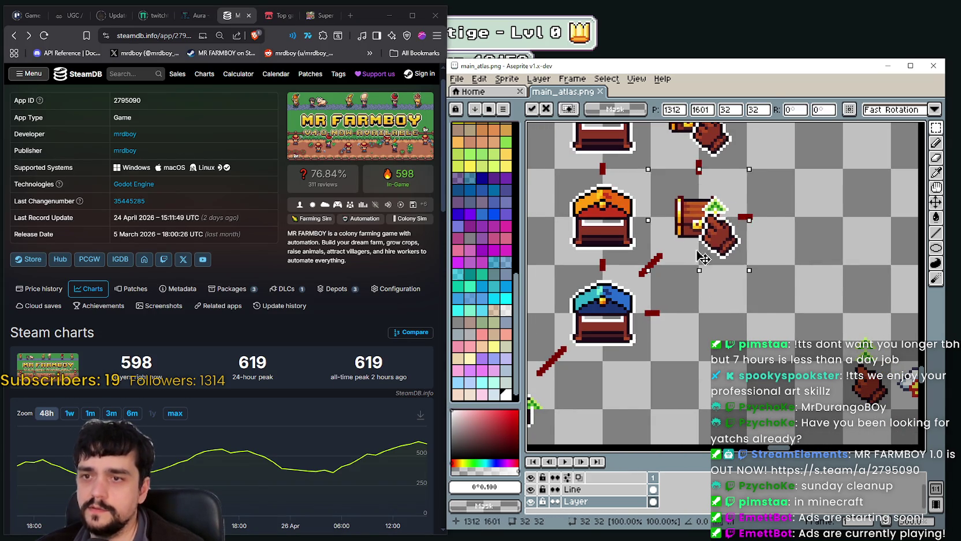
{"action": "key", "text": "ctrl+d"}
{"action": "scroll", "coordinate": [658, 294], "scroll_direction": "down", "scroll_amount": 1}
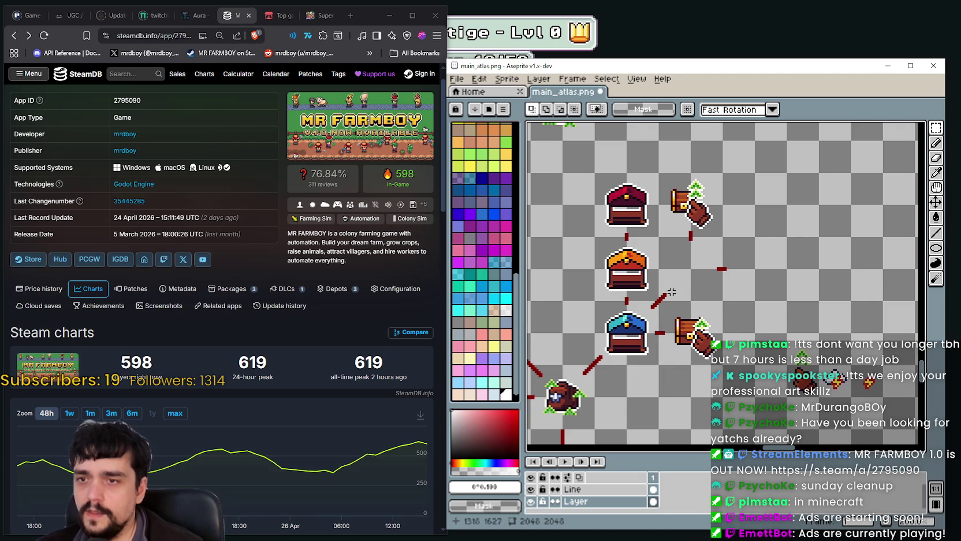
Step: Erase a small stray piece near the chest icon and save main_atlas.png
{"action": "left_click_drag", "start_coordinate": [682, 195], "coordinate": [695, 209]}
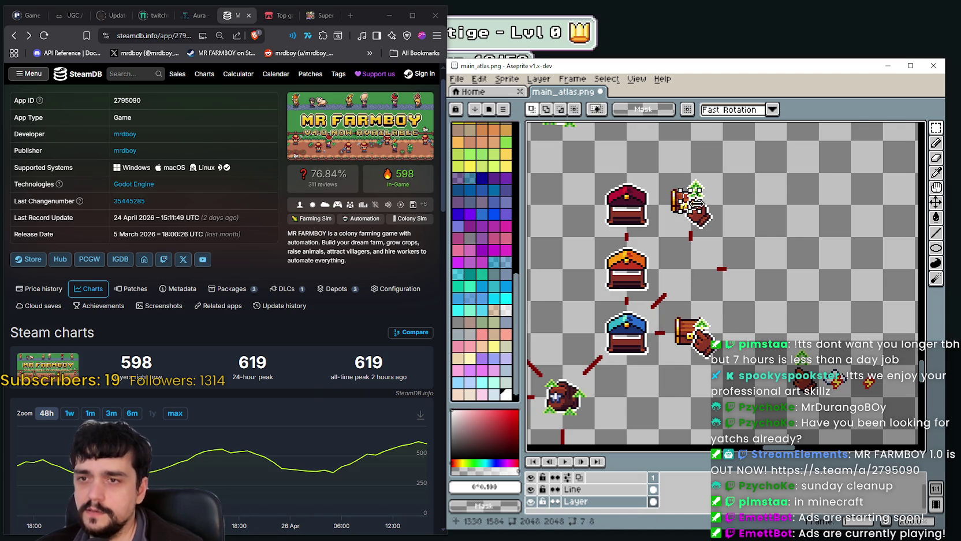
{"action": "key", "text": "Delete"}
{"action": "scroll", "coordinate": [678, 181], "scroll_direction": "up", "scroll_amount": 1}
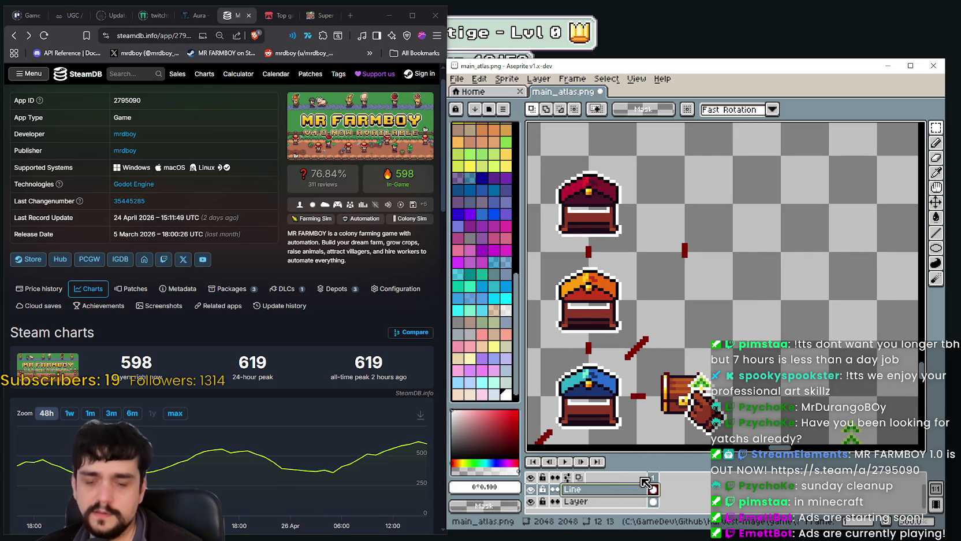
{"action": "scroll", "coordinate": [641, 275], "scroll_direction": "down", "scroll_amount": 2}
{"action": "key", "text": "ctrl+s"}
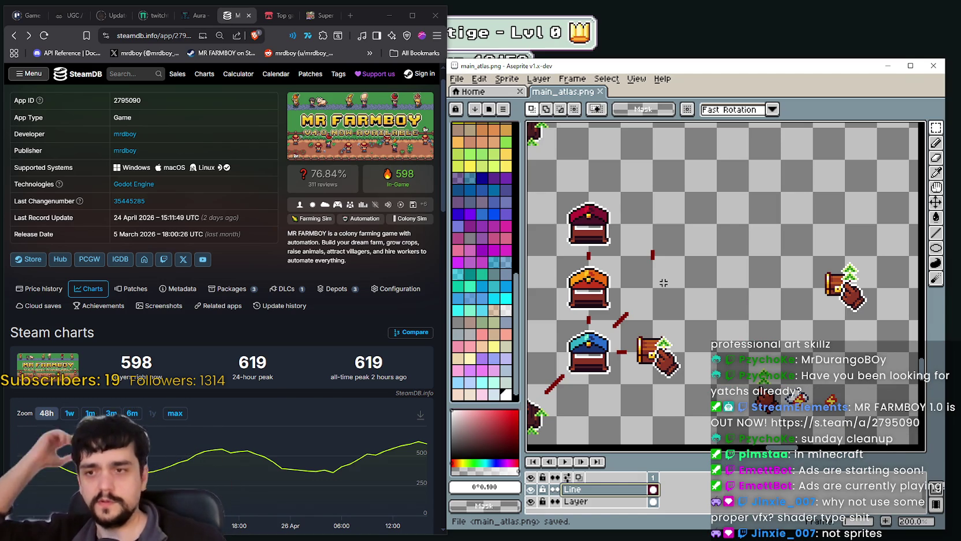
{"action": "scroll", "coordinate": [663, 282], "scroll_direction": "down", "scroll_amount": 2}
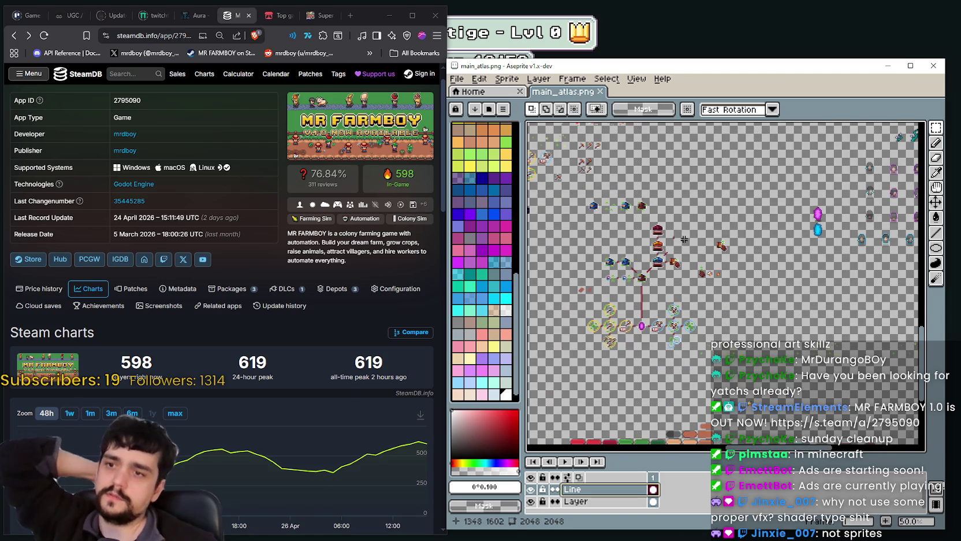
{"action": "scroll", "coordinate": [628, 321], "scroll_direction": "up", "scroll_amount": 1}
{"action": "scroll", "coordinate": [672, 302], "scroll_direction": "up", "scroll_amount": 1}
{"action": "scroll", "coordinate": [702, 286], "scroll_direction": "down", "scroll_amount": 2}
{"action": "scroll", "coordinate": [731, 271], "scroll_direction": "up", "scroll_amount": 1}
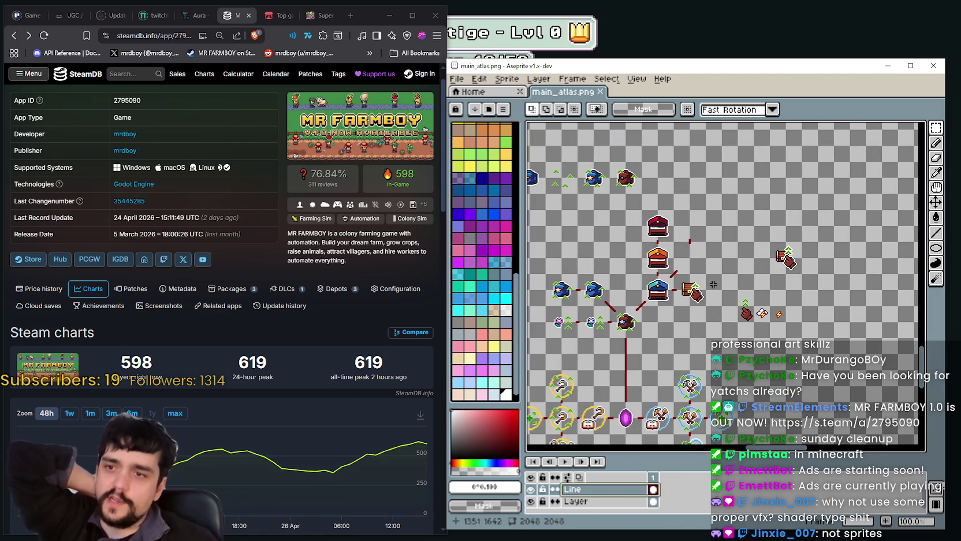
{"action": "left_click_drag", "start_coordinate": [676, 348], "coordinate": [722, 263]}
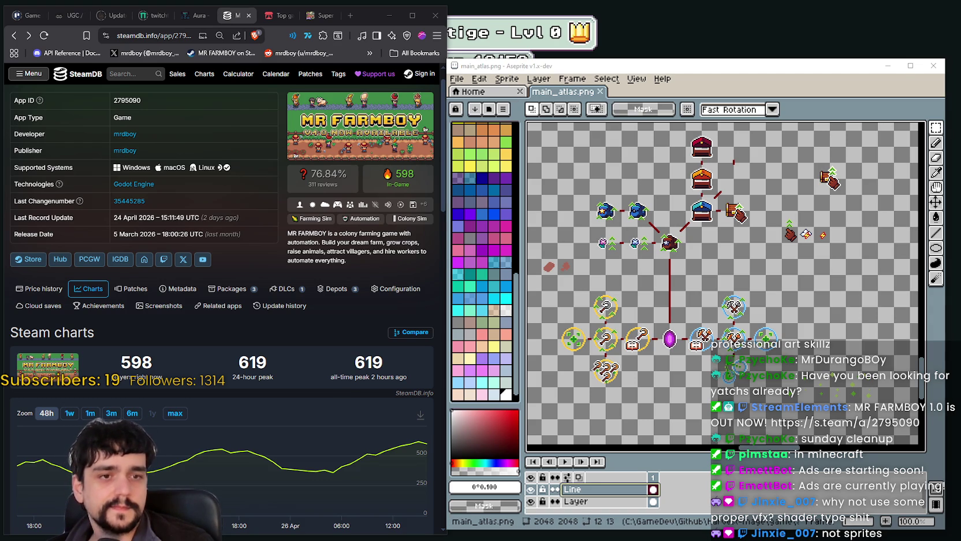
{"action": "scroll", "coordinate": [720, 287], "scroll_direction": "up", "scroll_amount": 3}
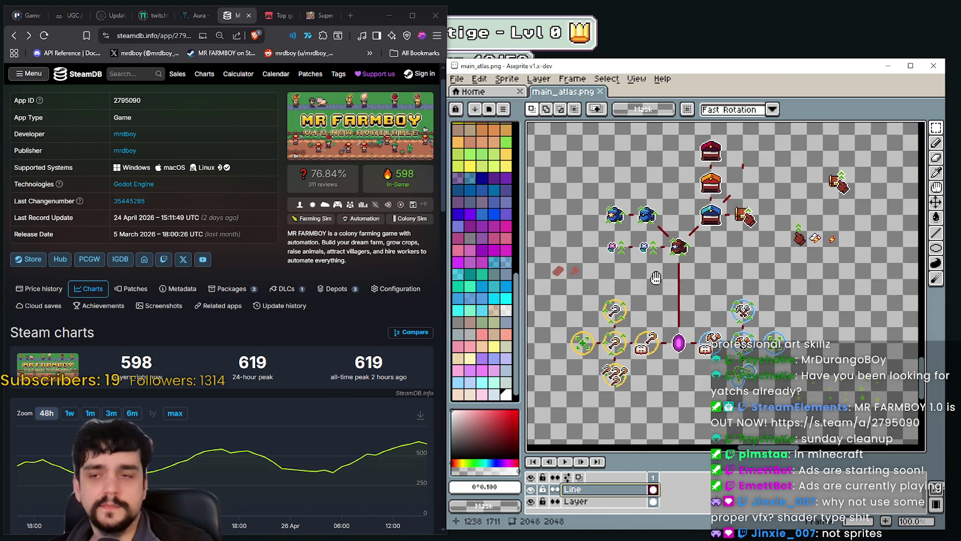
{"action": "scroll", "coordinate": [721, 287], "scroll_direction": "down", "scroll_amount": 2}
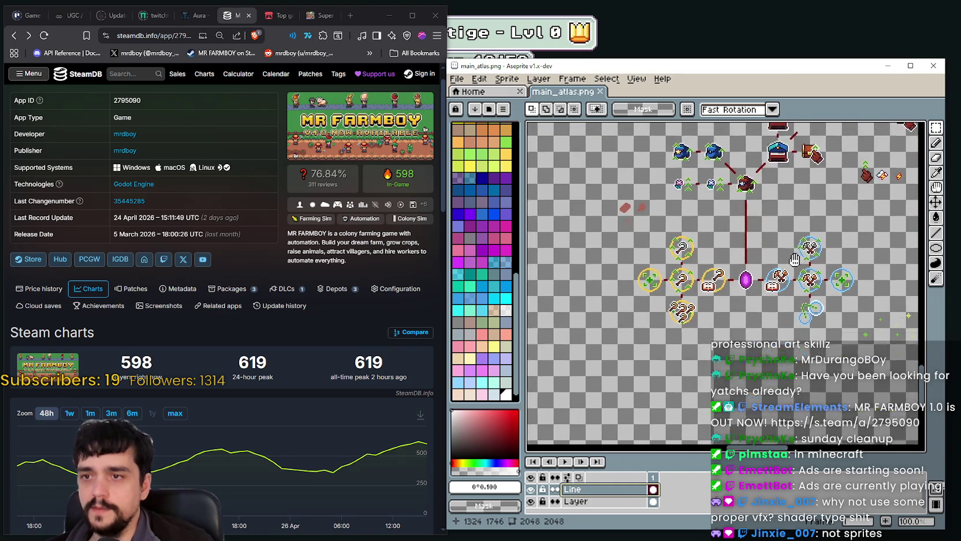
{"action": "left_click_drag", "start_coordinate": [721, 287], "coordinate": [705, 214]}
{"action": "scroll", "coordinate": [706, 214], "scroll_direction": "up", "scroll_amount": 2}
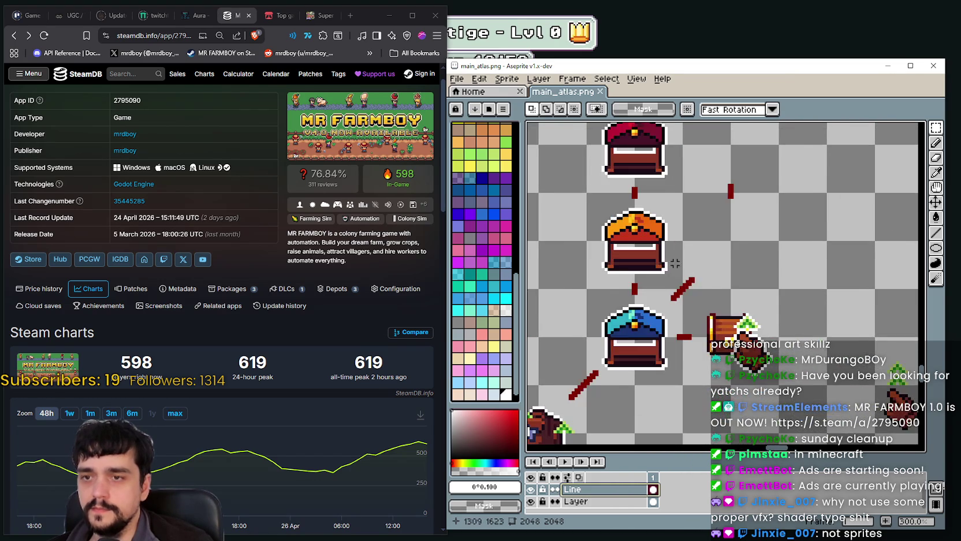
{"action": "scroll", "coordinate": [740, 277], "scroll_direction": "down", "scroll_amount": 3}
{"action": "scroll", "coordinate": [767, 335], "scroll_direction": "up", "scroll_amount": 1}
{"action": "mouse_move", "coordinate": [767, 336]}
{"action": "left_mouse_down"}
{"action": "mouse_move", "coordinate": [837, 304]}
{"action": "mouse_move", "coordinate": [749, 314]}
{"action": "left_mouse_up"}
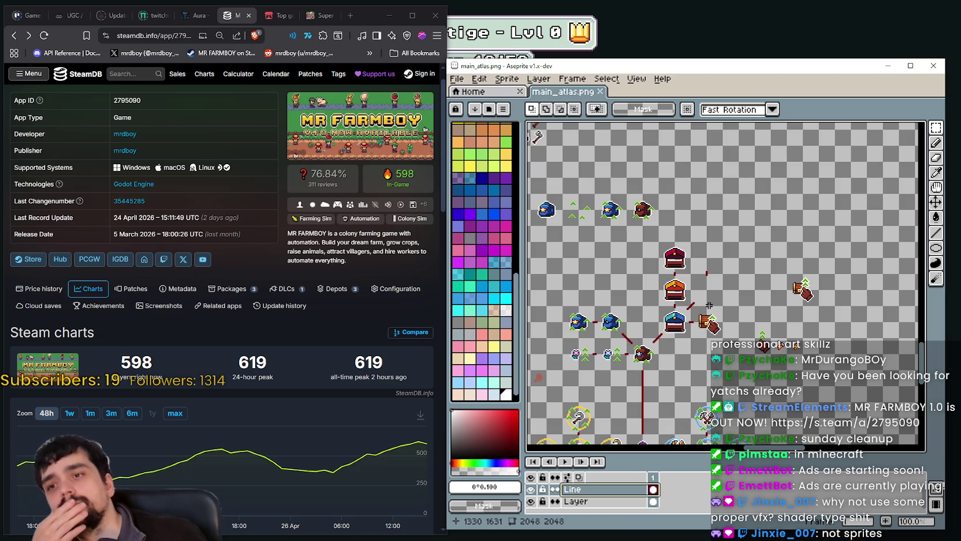
{"action": "scroll", "coordinate": [709, 305], "scroll_direction": "up", "scroll_amount": 2}
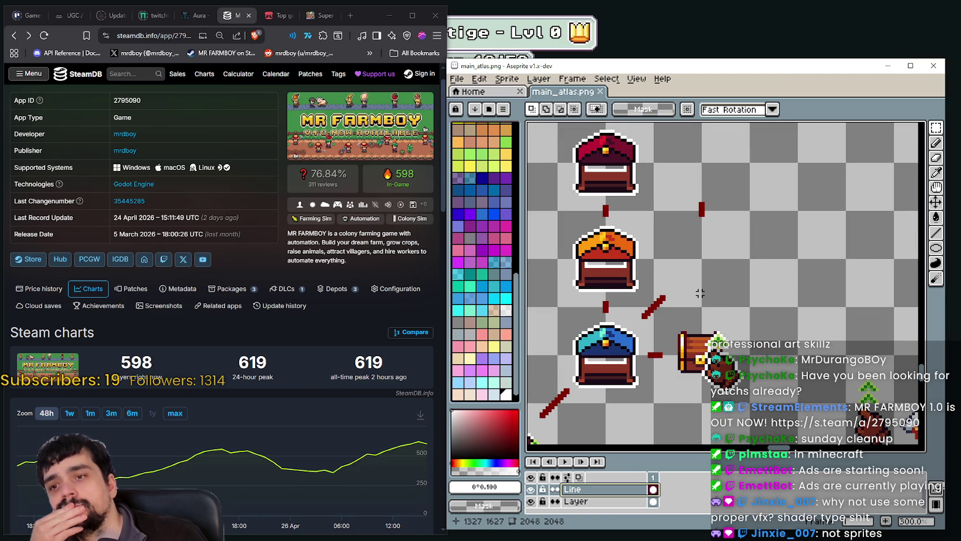
{"action": "scroll", "coordinate": [700, 293], "scroll_direction": "down", "scroll_amount": 1}
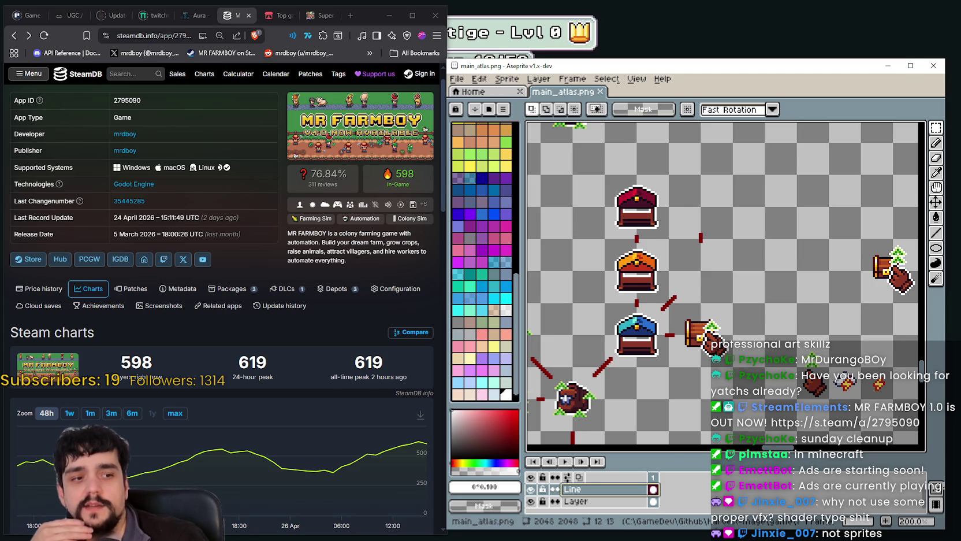
{"action": "key", "text": "alt+Tab"}
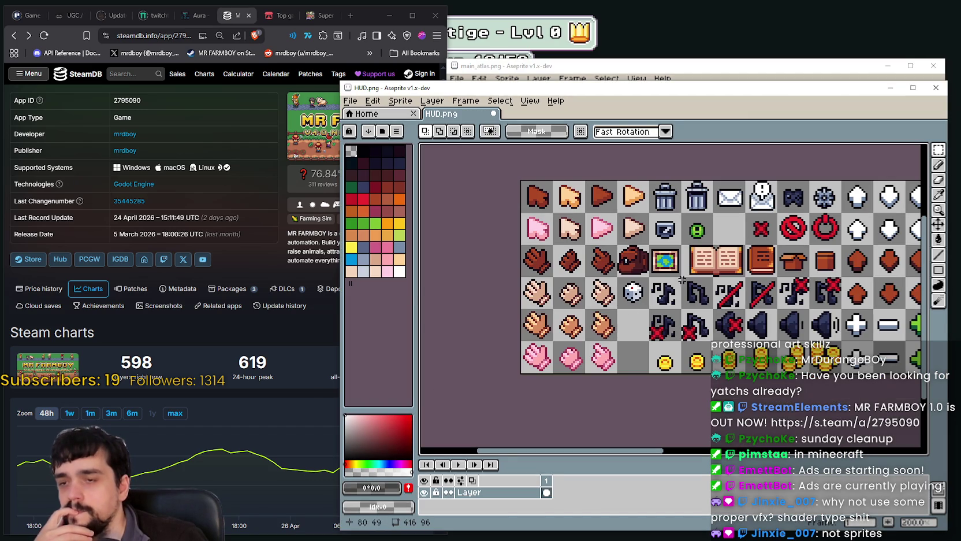
Step: Marquee-select a 16×16 hand tile on the HUD.png icon sheet
{"action": "scroll", "coordinate": [589, 354], "scroll_direction": "up", "scroll_amount": 1}
{"action": "scroll", "coordinate": [589, 353], "scroll_direction": "up", "scroll_amount": 1}
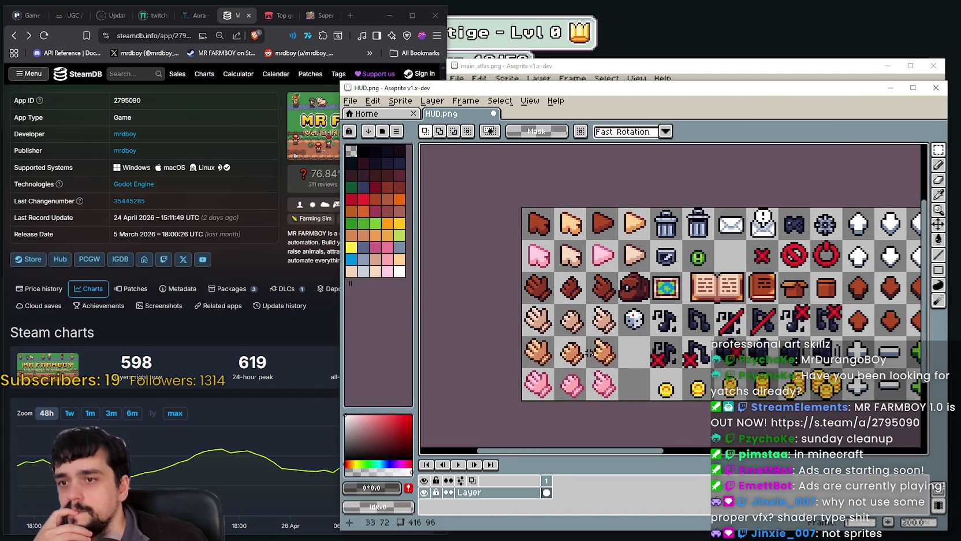
{"action": "left_click_drag", "start_coordinate": [578, 322], "coordinate": [521, 269]}
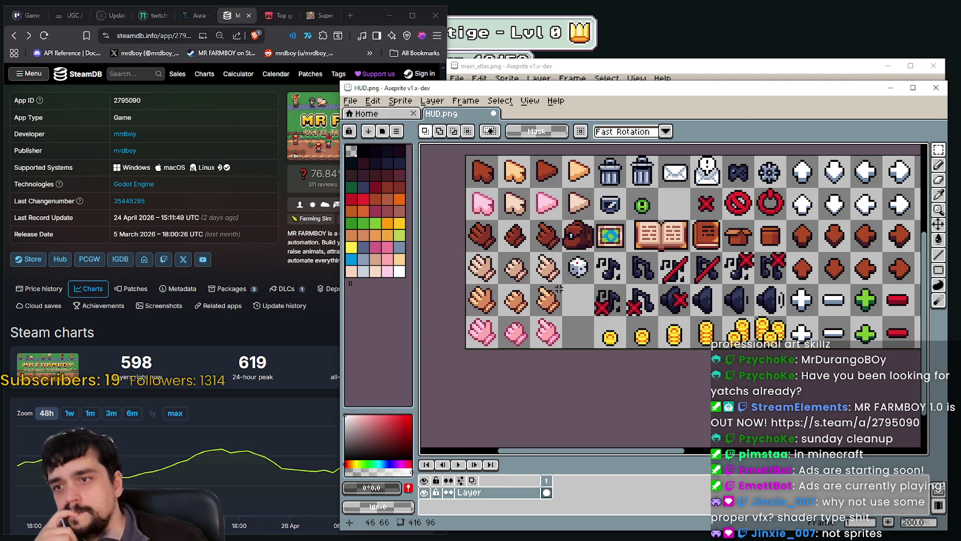
{"action": "mouse_move", "coordinate": [564, 319]}
{"action": "left_mouse_down"}
{"action": "mouse_move", "coordinate": [529, 283]}
{"action": "mouse_move", "coordinate": [510, 315]}
{"action": "left_mouse_up"}
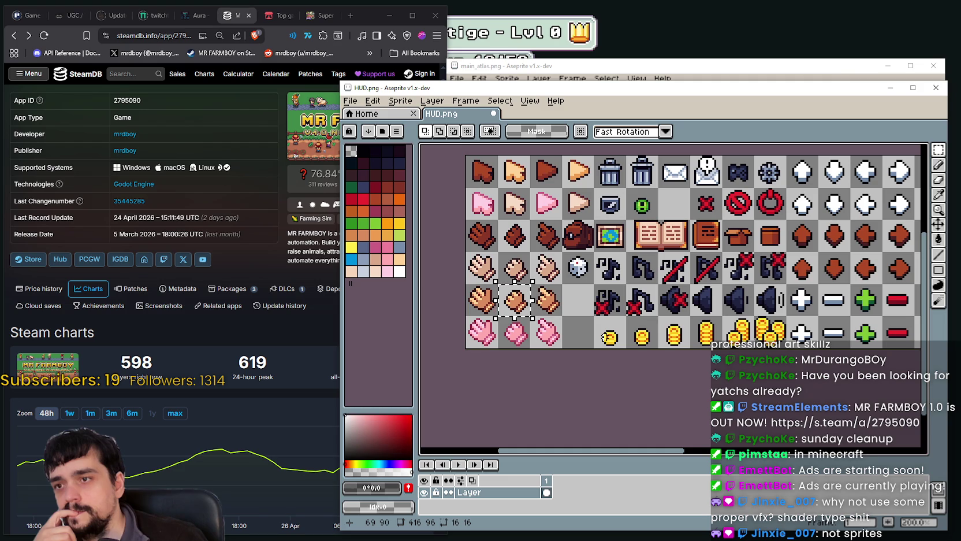
{"action": "left_click_drag", "start_coordinate": [500, 319], "coordinate": [464, 282]}
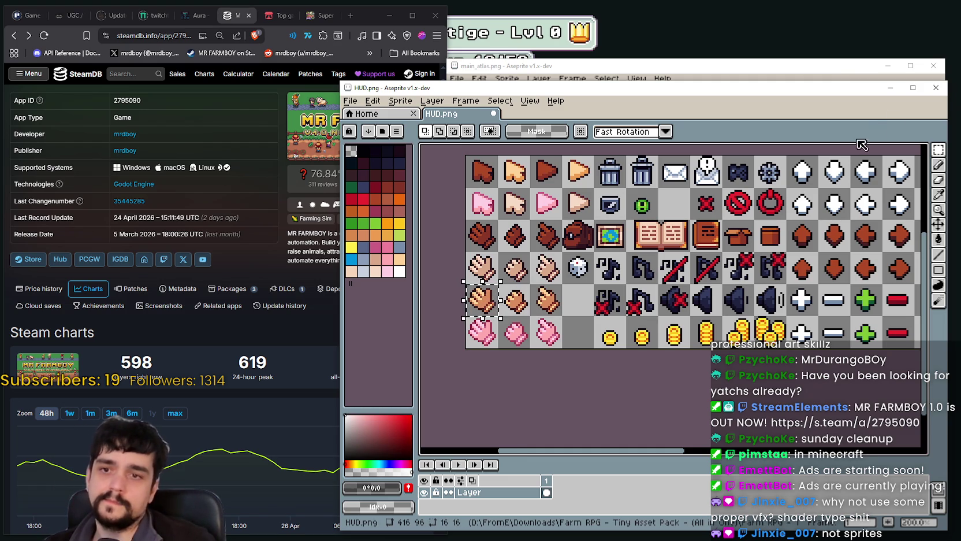
Step: Paste the copied hand icon into the main_atlas.png canvas
{"action": "left_click", "coordinate": [890, 87]}
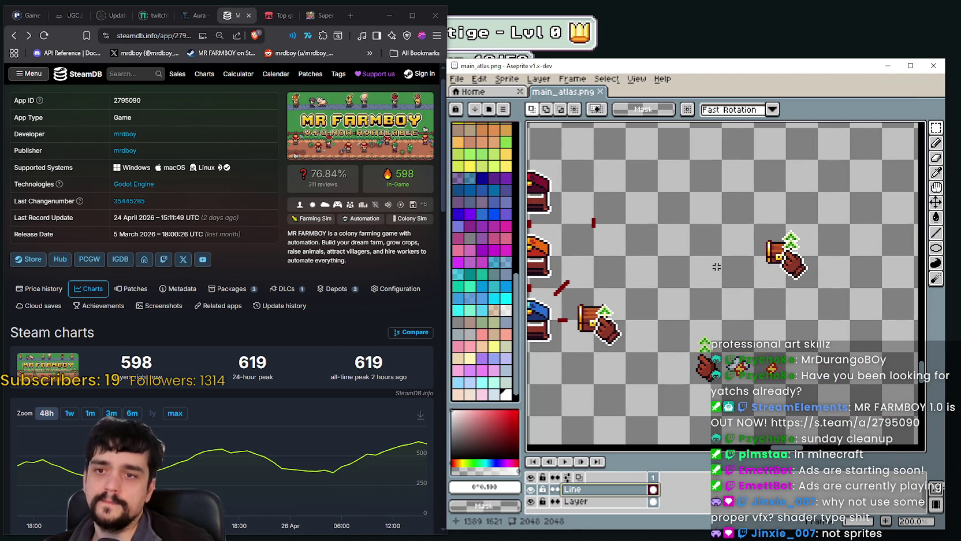
{"action": "key", "text": "alt+Tab"}
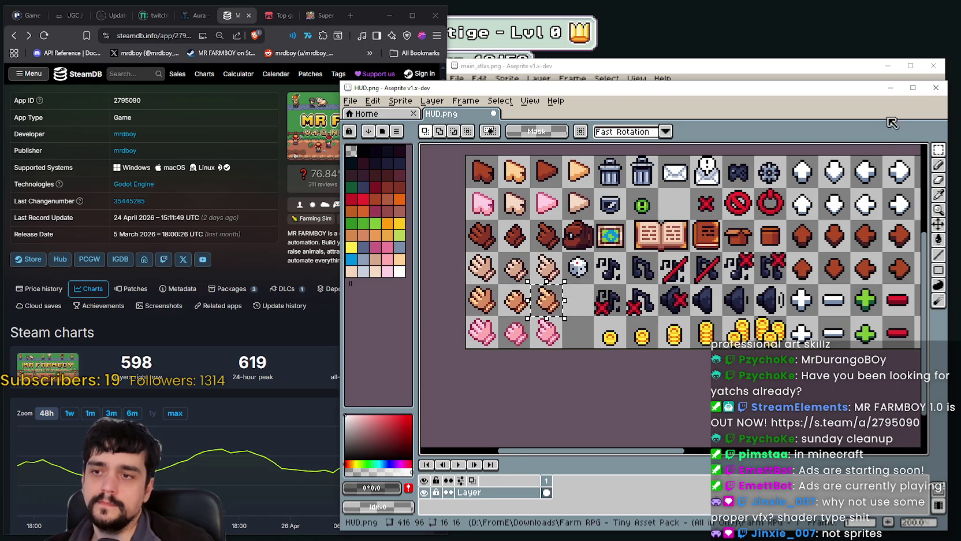
{"action": "left_click", "coordinate": [890, 88]}
{"action": "key", "text": "ctrl+v"}
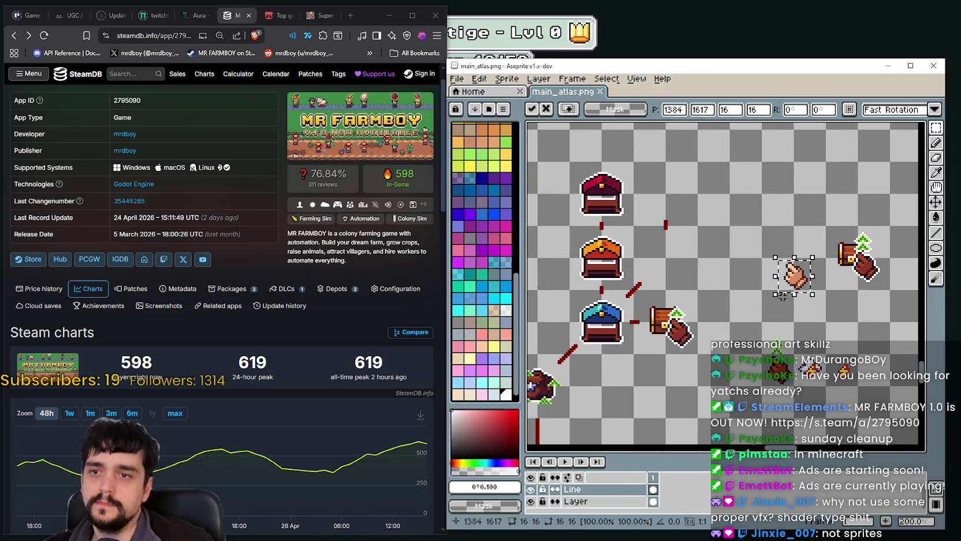
Step: Drag the pasted hand near the chest sprites, up and to the right
{"action": "mouse_move", "coordinate": [812, 281]}
{"action": "left_mouse_down"}
{"action": "mouse_move", "coordinate": [767, 297]}
{"action": "mouse_move", "coordinate": [616, 286]}
{"action": "mouse_move", "coordinate": [677, 346]}
{"action": "mouse_move", "coordinate": [681, 337]}
{"action": "left_mouse_up"}
{"action": "scroll", "coordinate": [612, 384], "scroll_direction": "up", "scroll_amount": 1}
{"action": "scroll", "coordinate": [628, 352], "scroll_direction": "down", "scroll_amount": 1}
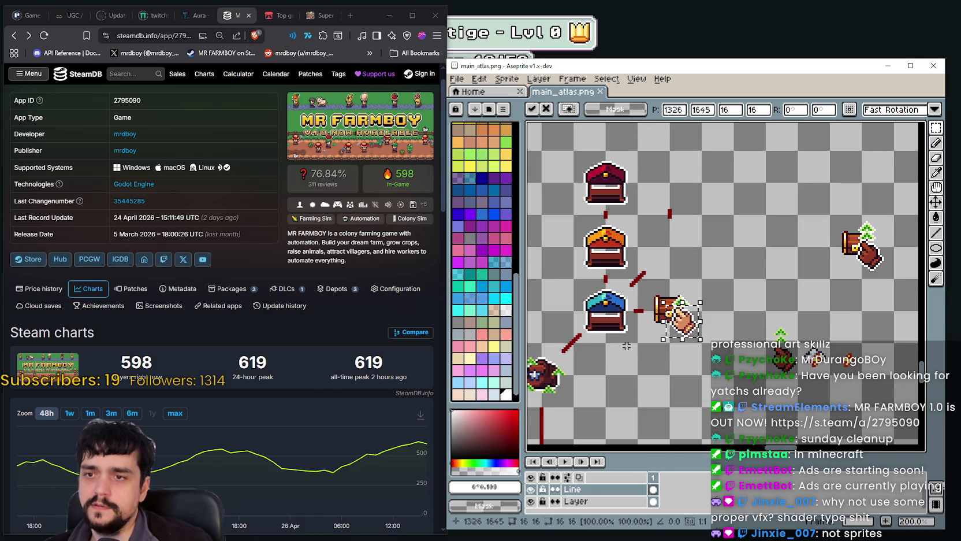
{"action": "mouse_move", "coordinate": [626, 346]}
{"action": "left_mouse_down"}
{"action": "mouse_move", "coordinate": [578, 345]}
{"action": "mouse_move", "coordinate": [738, 301]}
{"action": "mouse_move", "coordinate": [730, 292]}
{"action": "left_mouse_up"}
{"action": "scroll", "coordinate": [727, 289], "scroll_direction": "up", "scroll_amount": 2}
{"action": "scroll", "coordinate": [724, 271], "scroll_direction": "up", "scroll_amount": 1}
{"action": "scroll", "coordinate": [723, 271], "scroll_direction": "down", "scroll_amount": 1}
{"action": "scroll", "coordinate": [722, 275], "scroll_direction": "down", "scroll_amount": 1}
{"action": "scroll", "coordinate": [719, 278], "scroll_direction": "down", "scroll_amount": 1}
Step: Nudge the hand until its position reads 1360, 1616
{"action": "left_click_drag", "start_coordinate": [716, 286], "coordinate": [712, 283]}
{"action": "scroll", "coordinate": [710, 285], "scroll_direction": "up", "scroll_amount": 2}
{"action": "scroll", "coordinate": [706, 286], "scroll_direction": "down", "scroll_amount": 1}
{"action": "scroll", "coordinate": [703, 287], "scroll_direction": "up", "scroll_amount": 1}
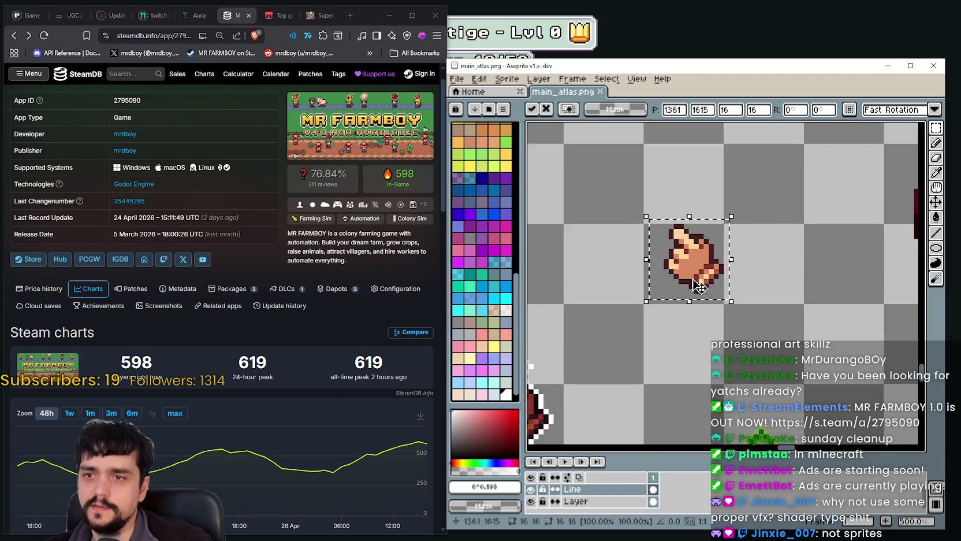
{"action": "scroll", "coordinate": [699, 285], "scroll_direction": "down", "scroll_amount": 1}
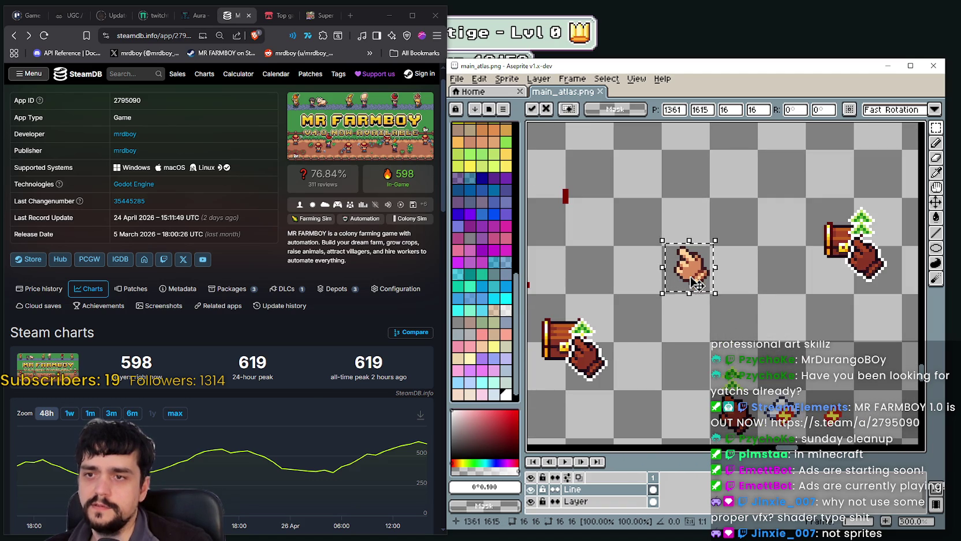
{"action": "scroll", "coordinate": [697, 283], "scroll_direction": "down", "scroll_amount": 2}
{"action": "scroll", "coordinate": [697, 282], "scroll_direction": "up", "scroll_amount": 2}
{"action": "left_click_drag", "start_coordinate": [697, 282], "coordinate": [760, 302]}
{"action": "scroll", "coordinate": [697, 280], "scroll_direction": "down", "scroll_amount": 1}
{"action": "left_click_drag", "start_coordinate": [685, 302], "coordinate": [709, 334]}
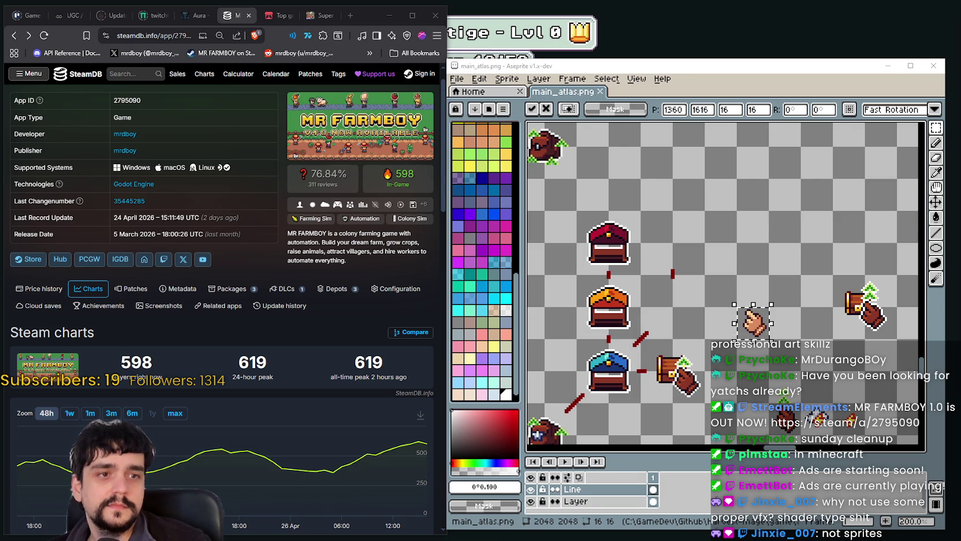
{"action": "scroll", "coordinate": [294, 353], "scroll_direction": "down", "scroll_amount": 1}
{"action": "scroll", "coordinate": [321, 343], "scroll_direction": "up", "scroll_amount": 2}
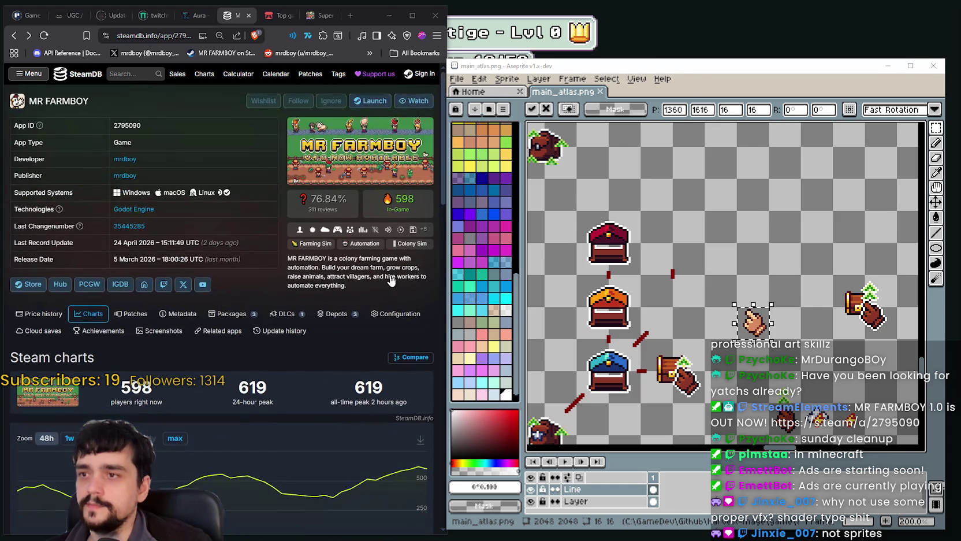
{"action": "scroll", "coordinate": [318, 232], "scroll_direction": "down", "scroll_amount": 1}
{"action": "scroll", "coordinate": [318, 231], "scroll_direction": "up", "scroll_amount": 1}
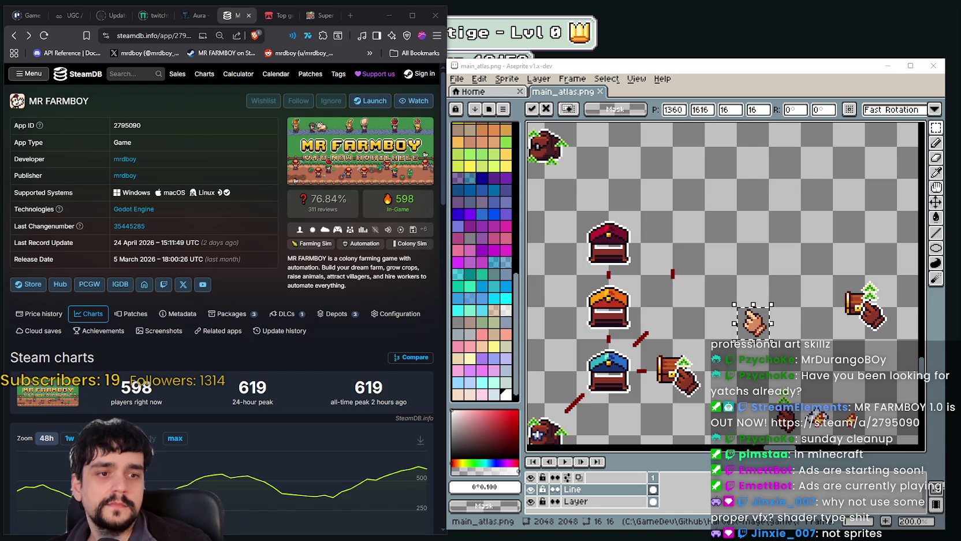
{"action": "scroll", "coordinate": [719, 279], "scroll_direction": "down", "scroll_amount": 2}
{"action": "scroll", "coordinate": [718, 280], "scroll_direction": "down", "scroll_amount": 1}
{"action": "scroll", "coordinate": [718, 279], "scroll_direction": "up", "scroll_amount": 1}
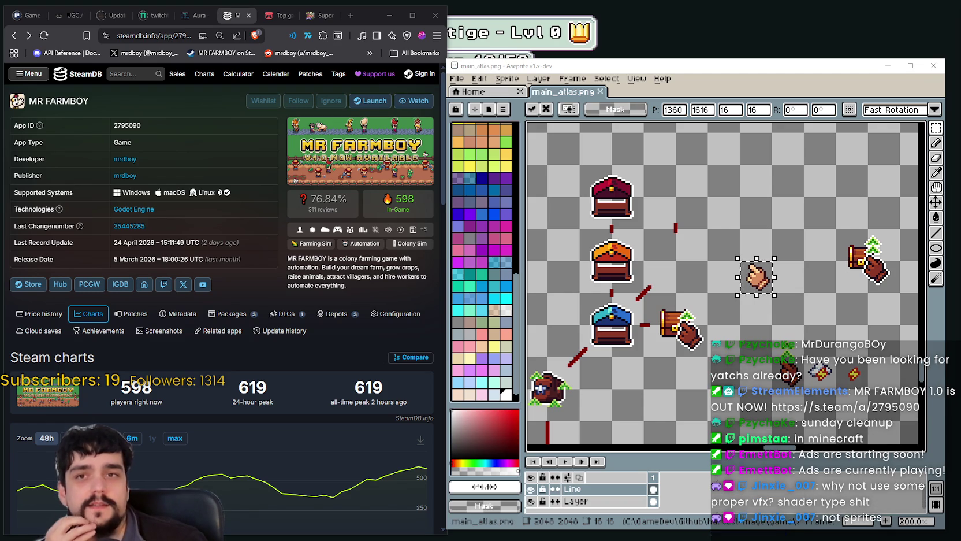
{"action": "left_click_drag", "start_coordinate": [764, 296], "coordinate": [773, 280]}
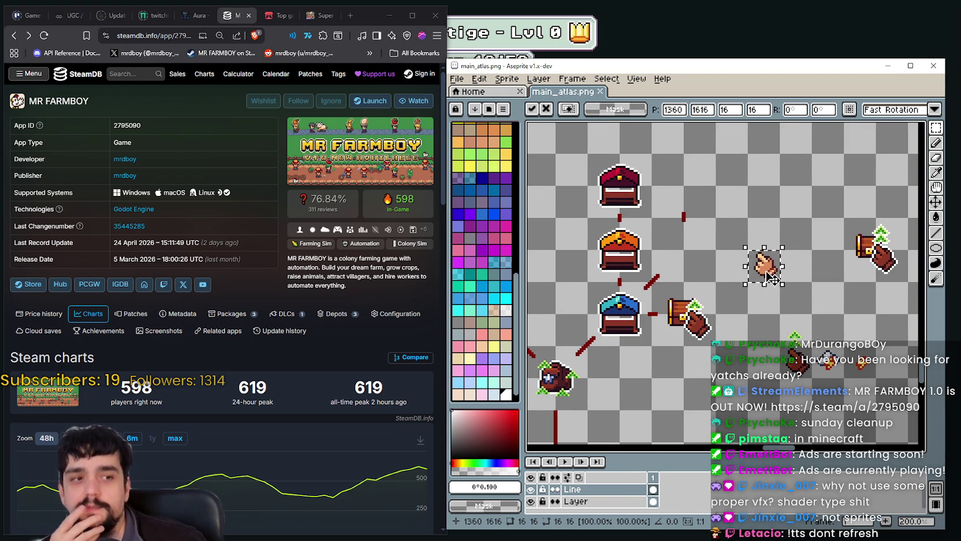
{"action": "scroll", "coordinate": [773, 280], "scroll_direction": "down", "scroll_amount": 1}
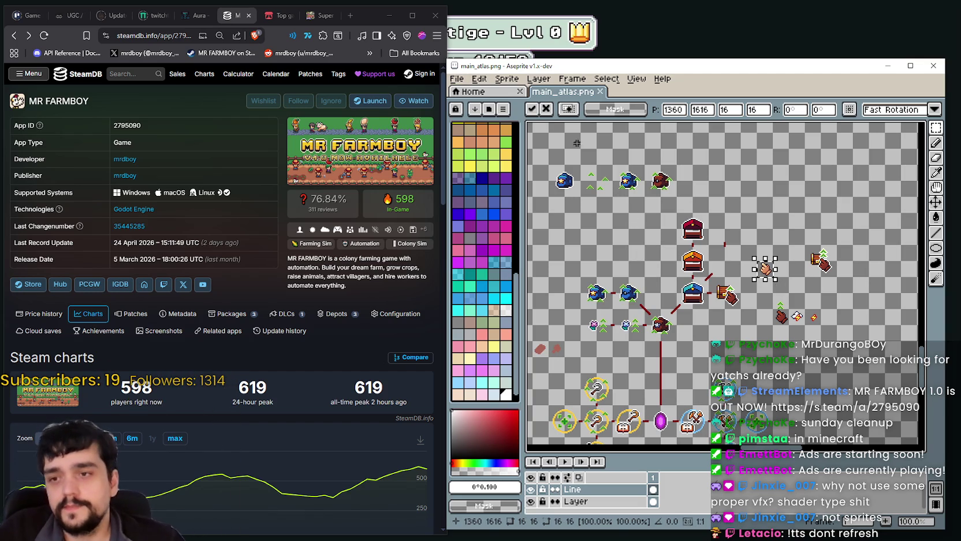
{"action": "scroll", "coordinate": [764, 257], "scroll_direction": "up", "scroll_amount": 1}
{"action": "scroll", "coordinate": [773, 254], "scroll_direction": "up", "scroll_amount": 1}
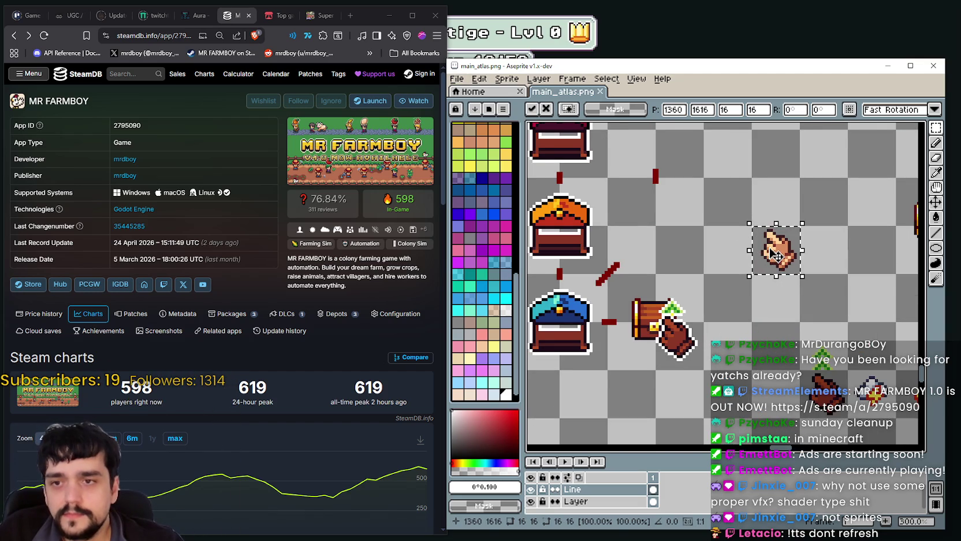
{"action": "scroll", "coordinate": [751, 260], "scroll_direction": "down", "scroll_amount": 1}
{"action": "scroll", "coordinate": [729, 261], "scroll_direction": "down", "scroll_amount": 1}
{"action": "scroll", "coordinate": [699, 277], "scroll_direction": "up", "scroll_amount": 1}
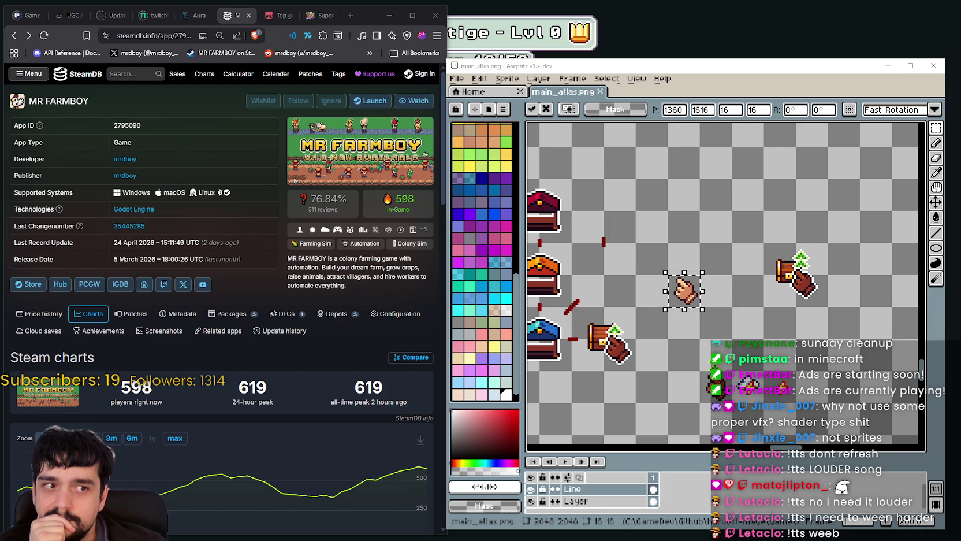
Step: Move the loose hand sprite 16 px right and down to 1376,1632
{"action": "scroll", "coordinate": [721, 259], "scroll_direction": "up", "scroll_amount": 1}
{"action": "scroll", "coordinate": [721, 259], "scroll_direction": "up", "scroll_amount": 1}
{"action": "scroll", "coordinate": [721, 259], "scroll_direction": "down", "scroll_amount": 3}
{"action": "scroll", "coordinate": [758, 293], "scroll_direction": "up", "scroll_amount": 1}
{"action": "scroll", "coordinate": [757, 293], "scroll_direction": "up", "scroll_amount": 1}
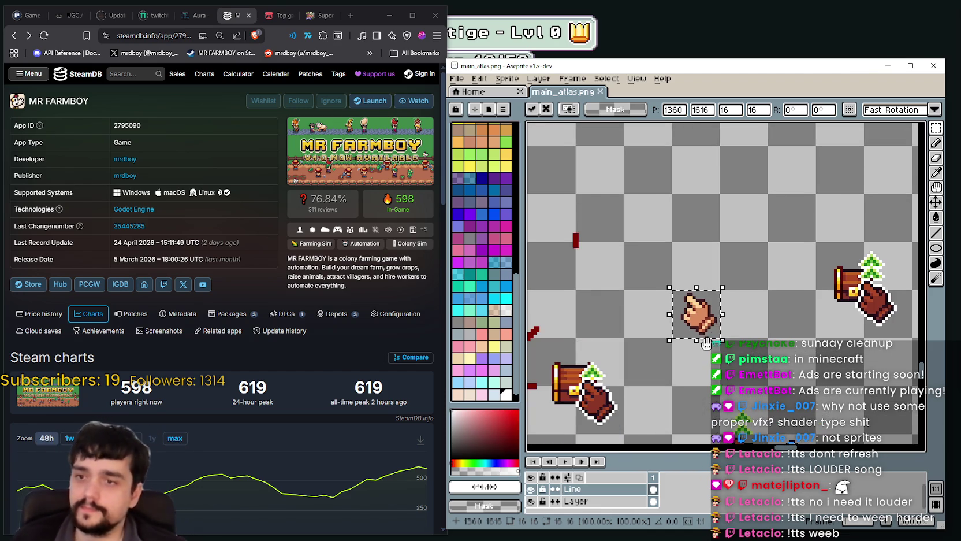
{"action": "scroll", "coordinate": [758, 293], "scroll_direction": "up", "scroll_amount": 1}
{"action": "scroll", "coordinate": [722, 300], "scroll_direction": "up", "scroll_amount": 1}
{"action": "scroll", "coordinate": [682, 309], "scroll_direction": "down", "scroll_amount": 1}
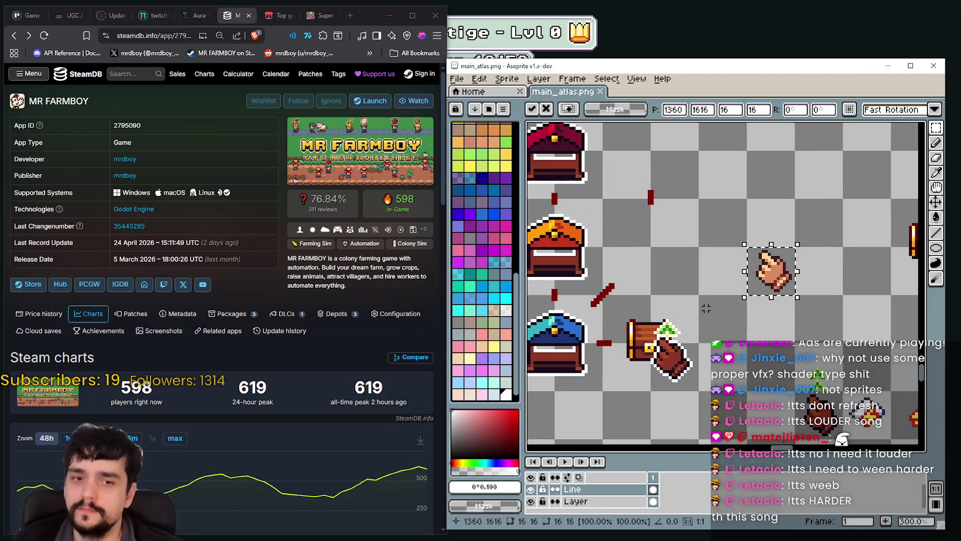
{"action": "scroll", "coordinate": [673, 312], "scroll_direction": "down", "scroll_amount": 1}
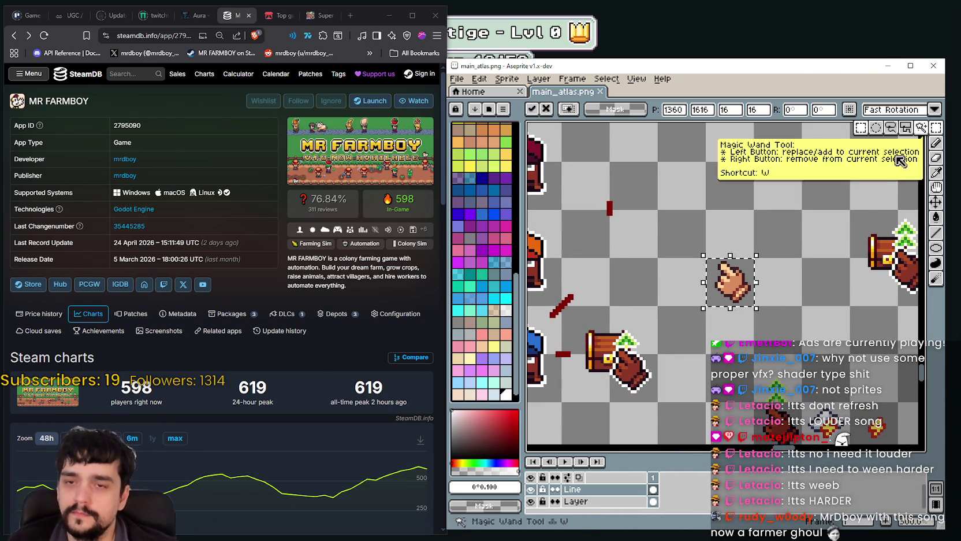
{"action": "scroll", "coordinate": [694, 300], "scroll_direction": "up", "scroll_amount": 1}
{"action": "scroll", "coordinate": [695, 301], "scroll_direction": "down", "scroll_amount": 1}
{"action": "scroll", "coordinate": [695, 301], "scroll_direction": "up", "scroll_amount": 1}
{"action": "scroll", "coordinate": [695, 301], "scroll_direction": "down", "scroll_amount": 1}
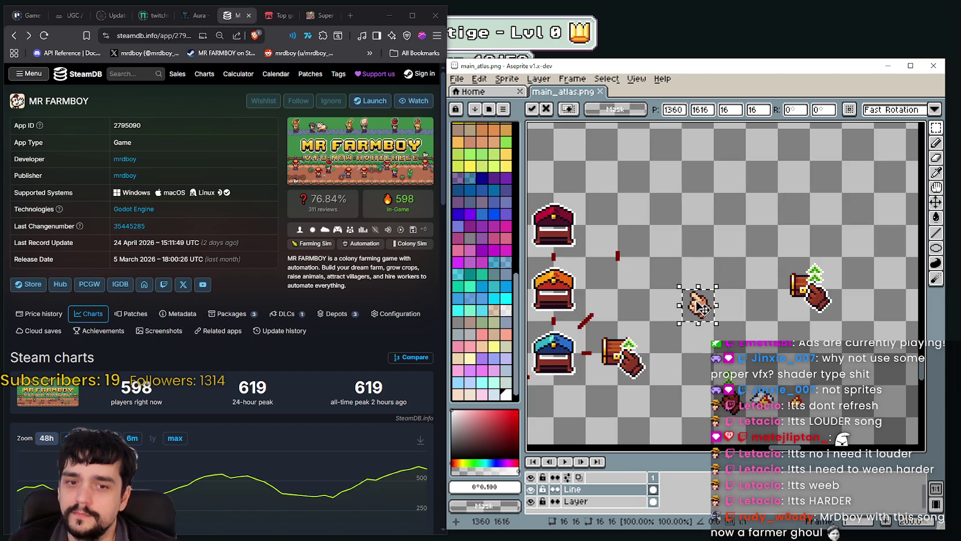
{"action": "scroll", "coordinate": [689, 306], "scroll_direction": "up", "scroll_amount": 1}
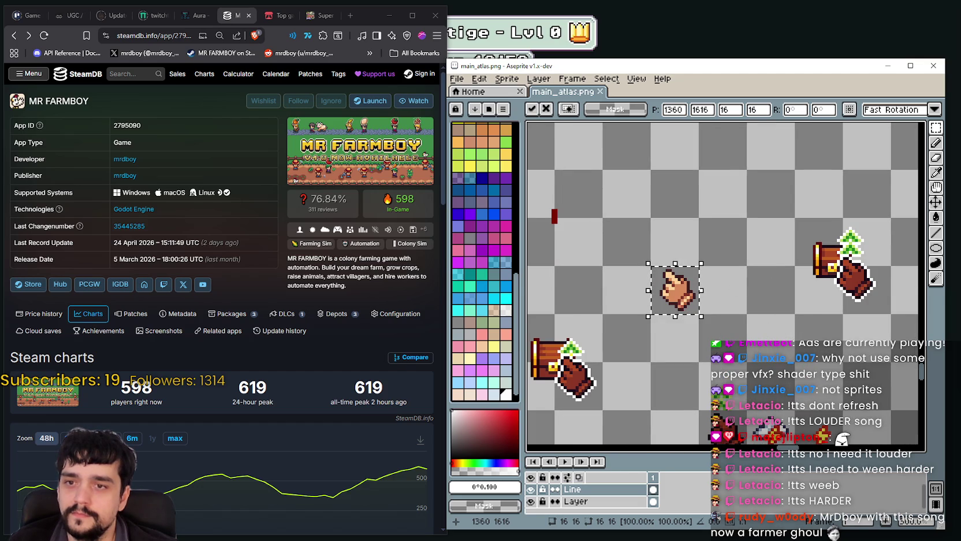
{"action": "scroll", "coordinate": [689, 306], "scroll_direction": "down", "scroll_amount": 1}
{"action": "scroll", "coordinate": [689, 288], "scroll_direction": "up", "scroll_amount": 1}
{"action": "mouse_move", "coordinate": [691, 261]}
{"action": "left_mouse_down"}
{"action": "mouse_move", "coordinate": [739, 309]}
{"action": "mouse_move", "coordinate": [723, 330]}
{"action": "left_mouse_up"}
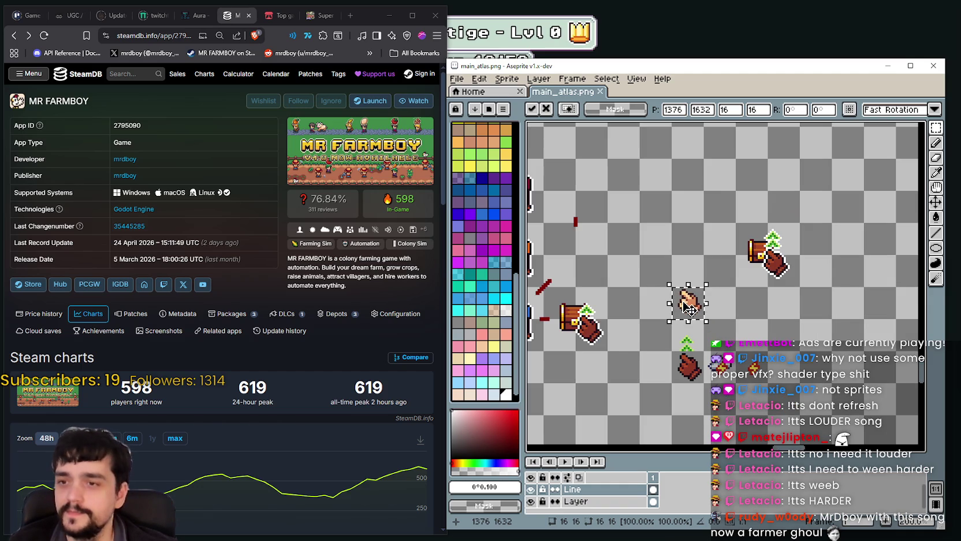
Step: Commit the hand's new position and shift a sprout selection up above it
{"action": "key", "text": "Return"}
{"action": "scroll", "coordinate": [683, 329], "scroll_direction": "up", "scroll_amount": 1}
{"action": "left_click_drag", "start_coordinate": [660, 326], "coordinate": [703, 349]}
{"action": "left_click_drag", "start_coordinate": [705, 289], "coordinate": [691, 355]}
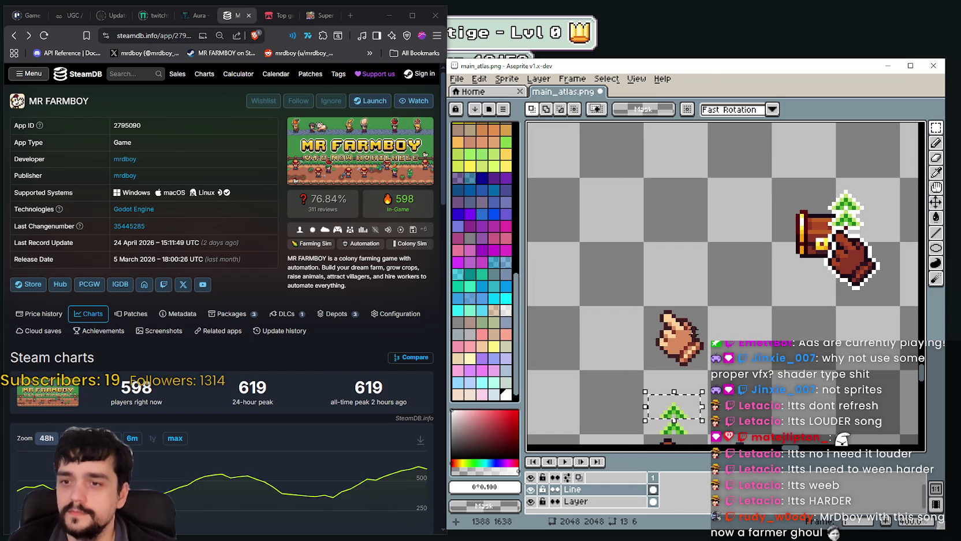
{"action": "left_click", "coordinate": [677, 417]}
{"action": "left_click_drag", "start_coordinate": [683, 409], "coordinate": [683, 287]}
Step: Select the 16×16 hand sprite on the Layer layer and reposition it
{"action": "left_click", "coordinate": [585, 503]}
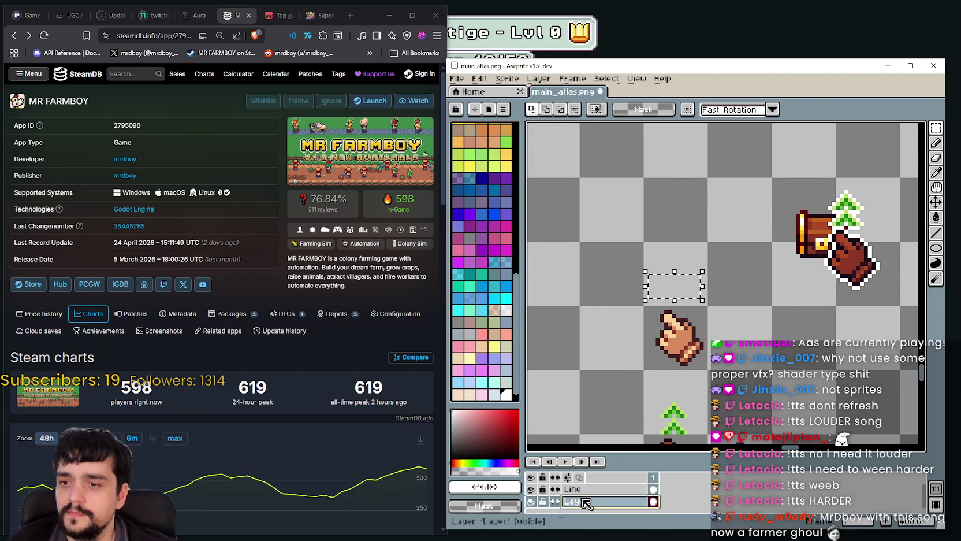
{"action": "scroll", "coordinate": [693, 391], "scroll_direction": "down", "scroll_amount": 1}
{"action": "left_click_drag", "start_coordinate": [696, 376], "coordinate": [697, 348]}
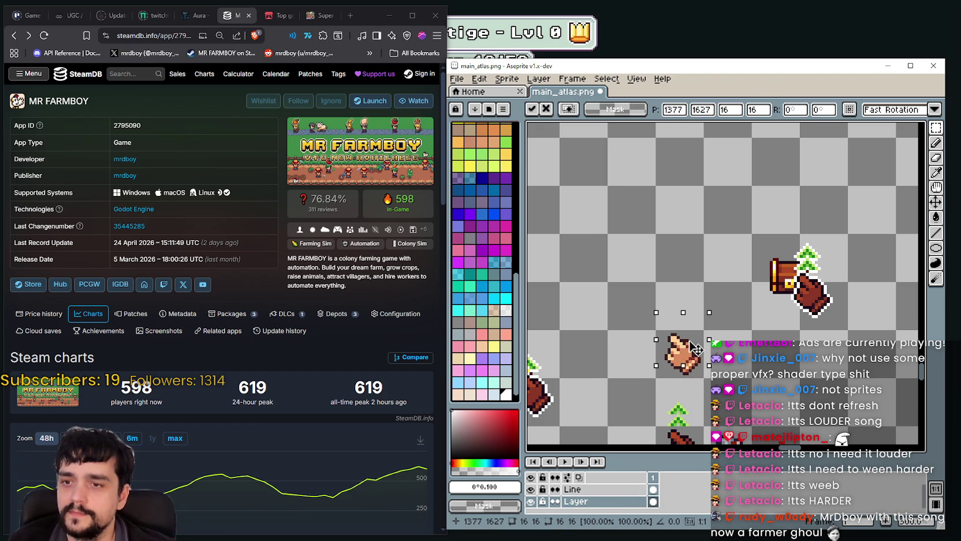
{"action": "key", "text": "Return"}
{"action": "double_click", "coordinate": [578, 489]}
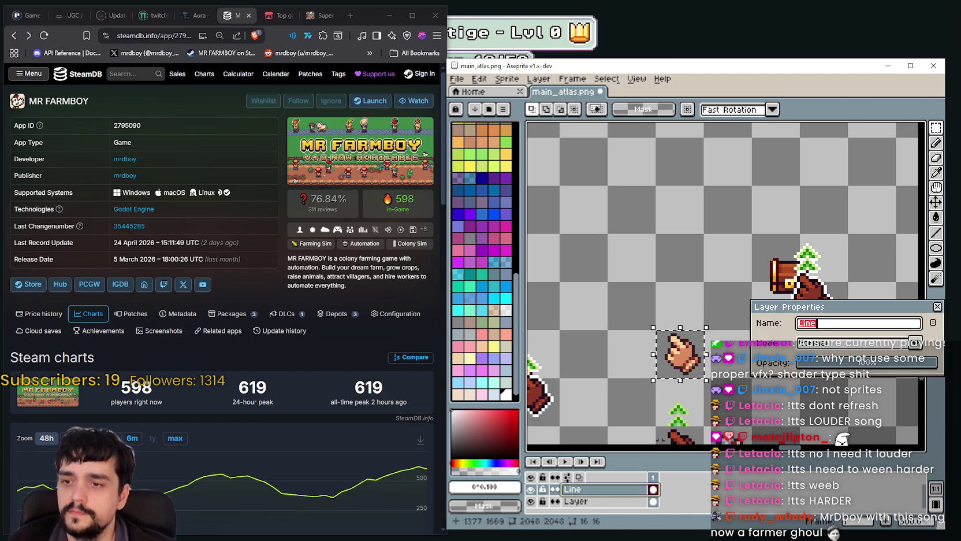
{"action": "left_click", "coordinate": [939, 312]}
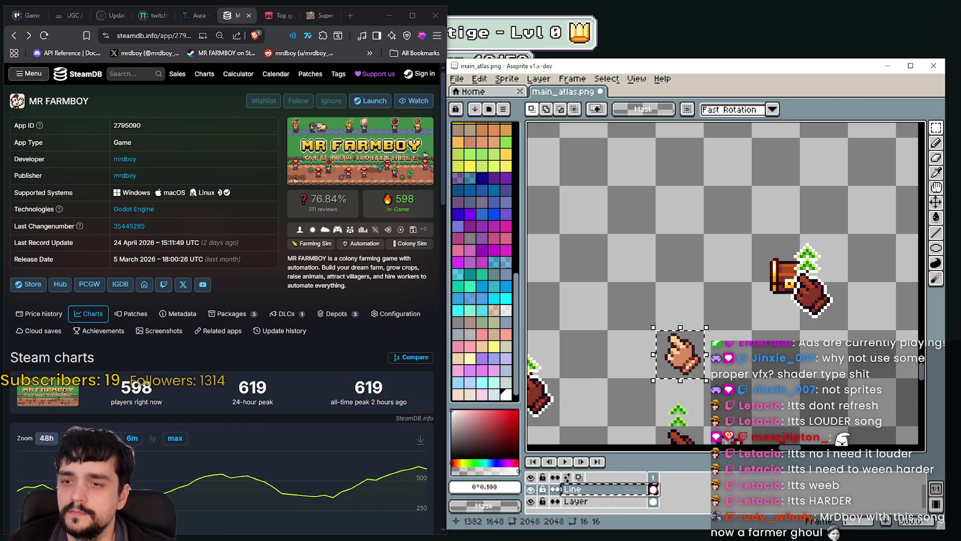
{"action": "key", "text": "ctrl+d"}
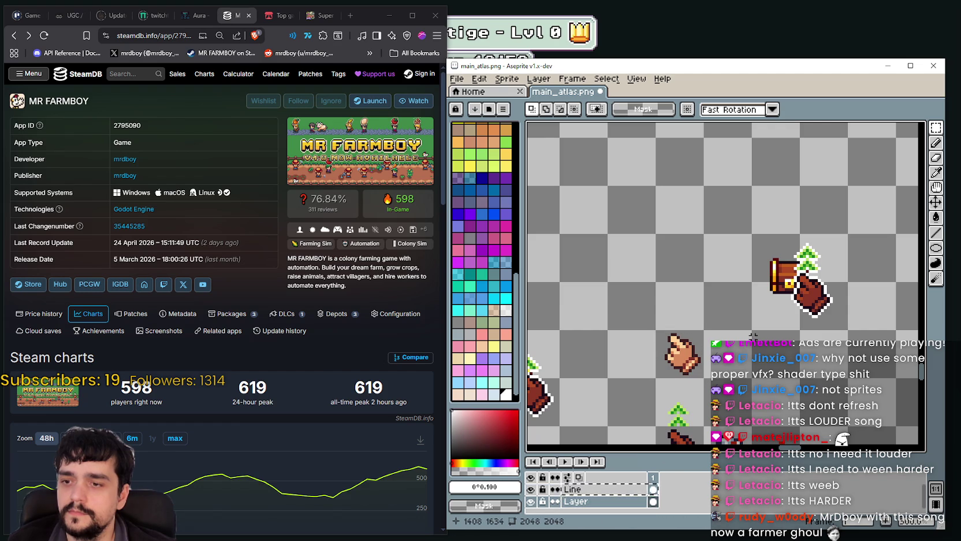
{"action": "key", "text": "ctrl+shift+d"}
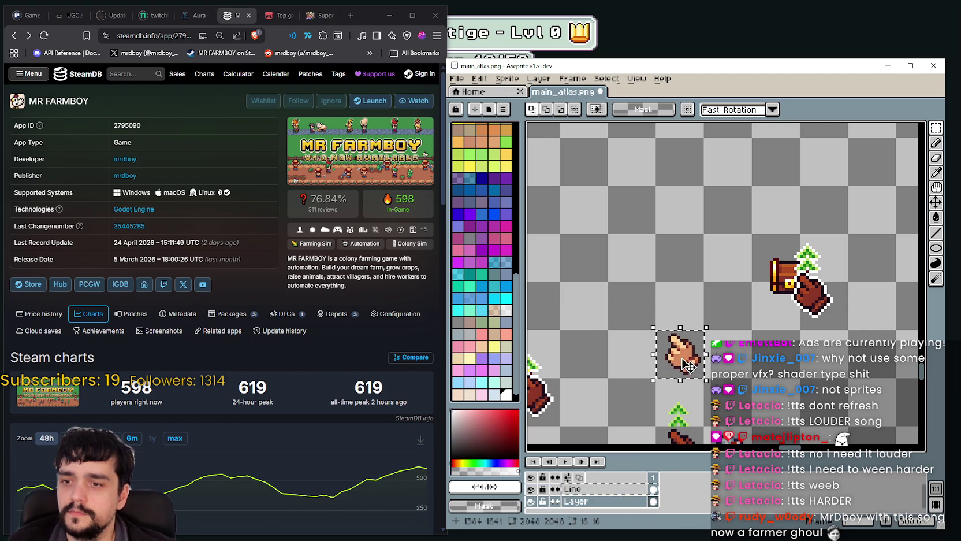
{"action": "left_click", "coordinate": [688, 372]}
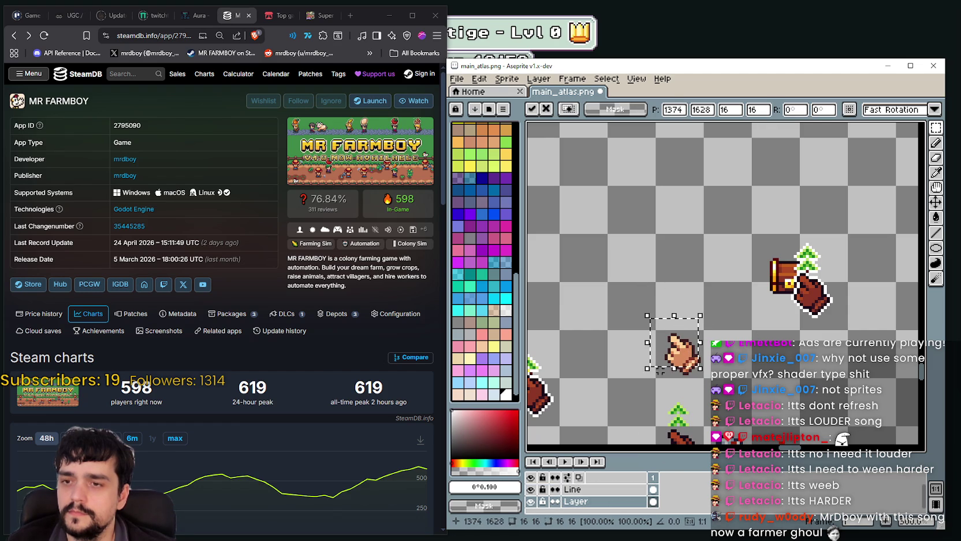
{"action": "left_click", "coordinate": [606, 367]}
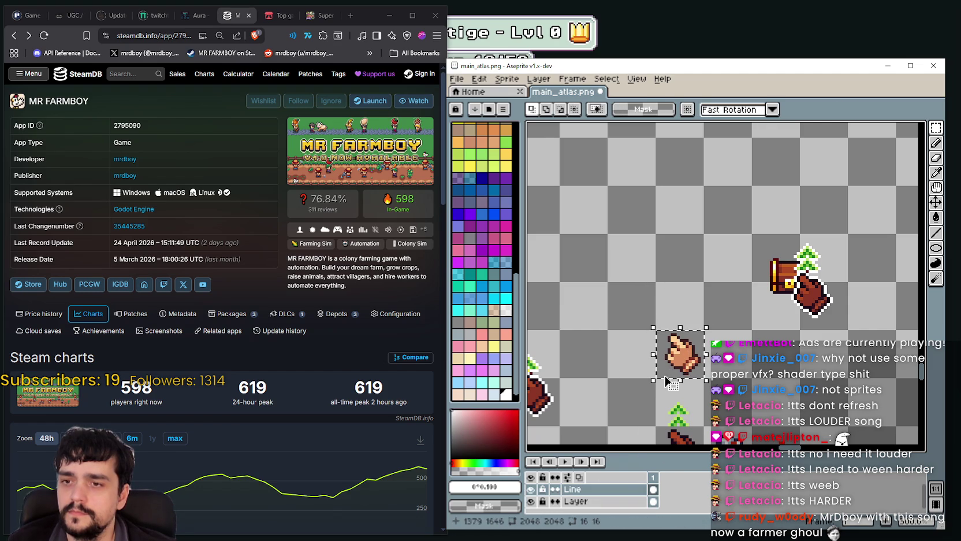
Step: Paste a copy of the hand sprite and commit it on the main layer
{"action": "left_click", "coordinate": [578, 501]}
{"action": "key", "text": "ctrl+d"}
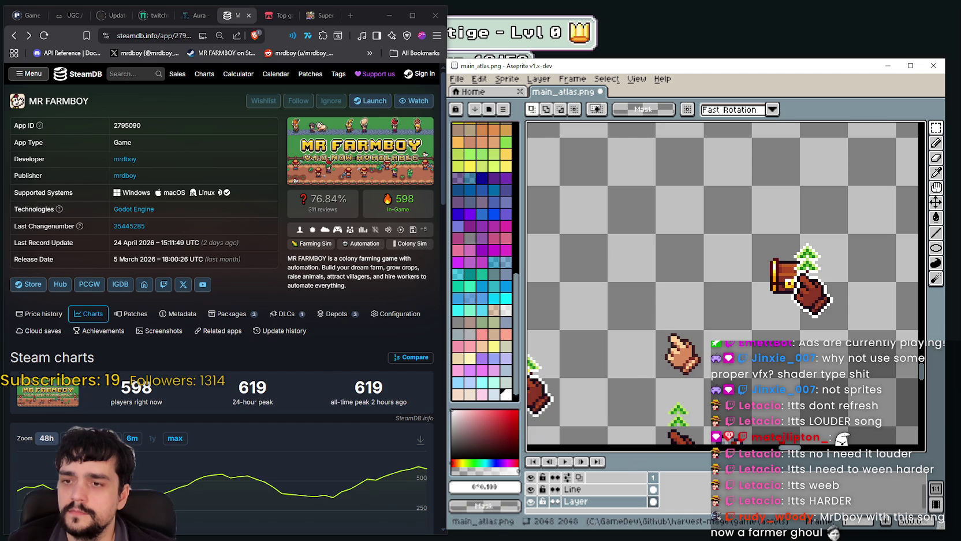
{"action": "left_click", "coordinate": [645, 488]}
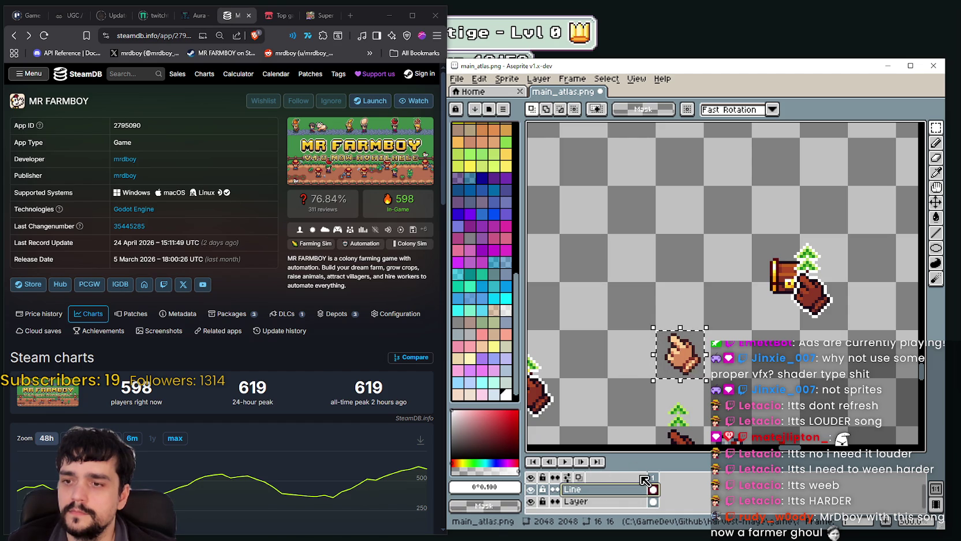
{"action": "key", "text": "ctrl+v"}
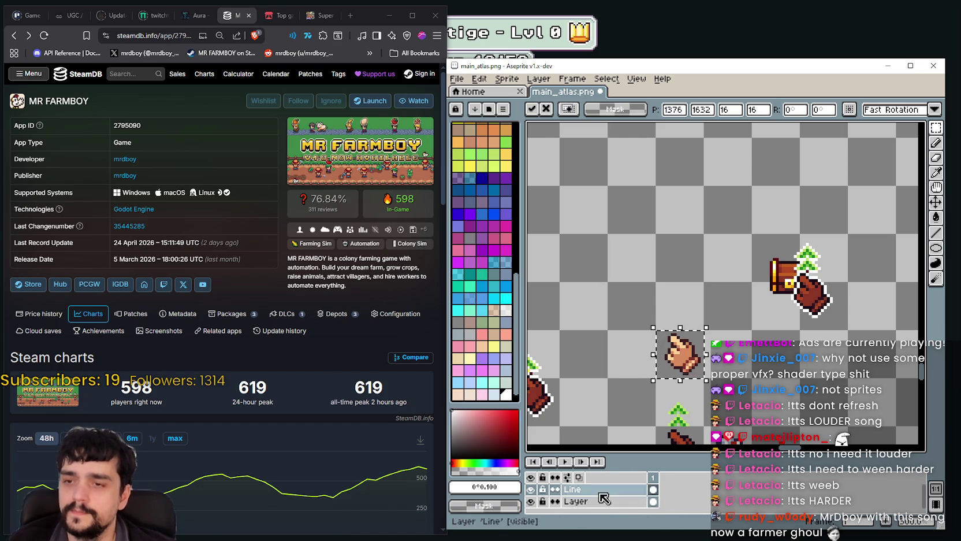
{"action": "left_click", "coordinate": [611, 504]}
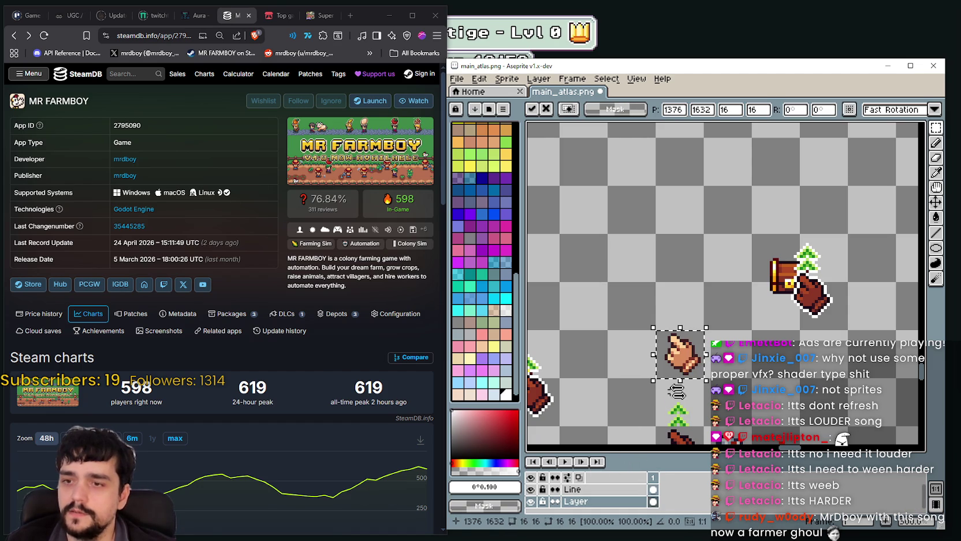
{"action": "key", "text": "Return"}
Step: Move the lower sprout cell up two cells, directly above the lone hand
{"action": "scroll", "coordinate": [658, 363], "scroll_direction": "up", "scroll_amount": 1}
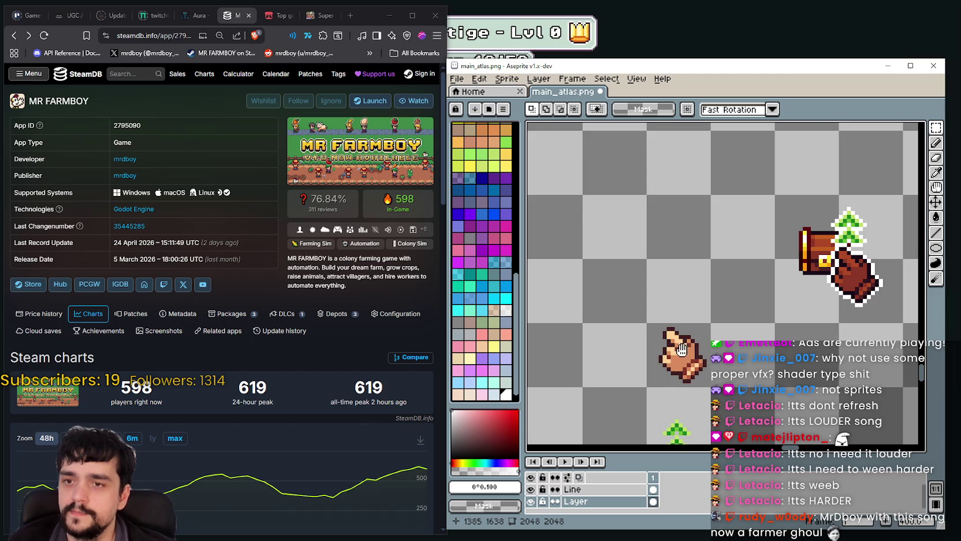
{"action": "scroll", "coordinate": [658, 362], "scroll_direction": "up", "scroll_amount": 1}
{"action": "mouse_move", "coordinate": [652, 348]}
{"action": "left_mouse_down"}
{"action": "mouse_move", "coordinate": [707, 378]}
{"action": "mouse_move", "coordinate": [688, 222]}
{"action": "left_mouse_up"}
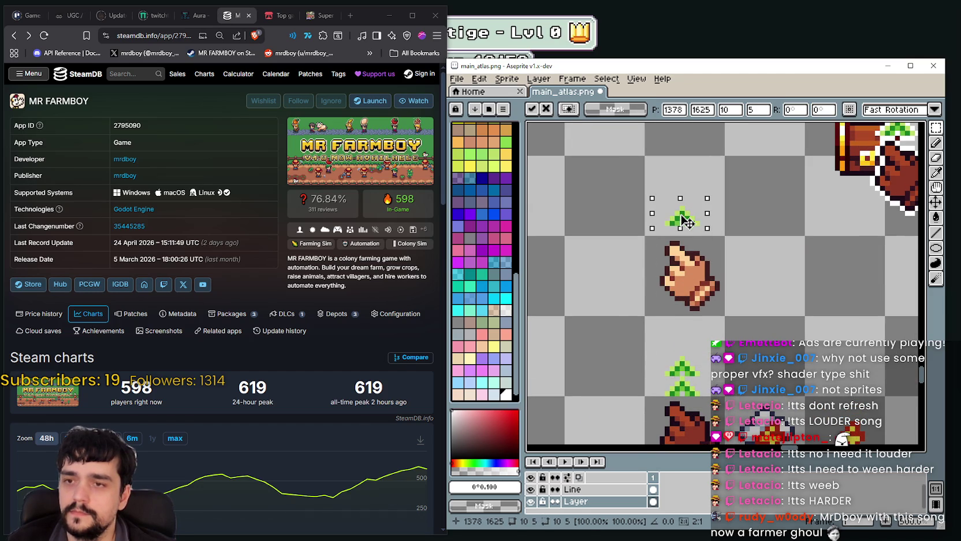
{"action": "key", "text": "ctrl+z"}
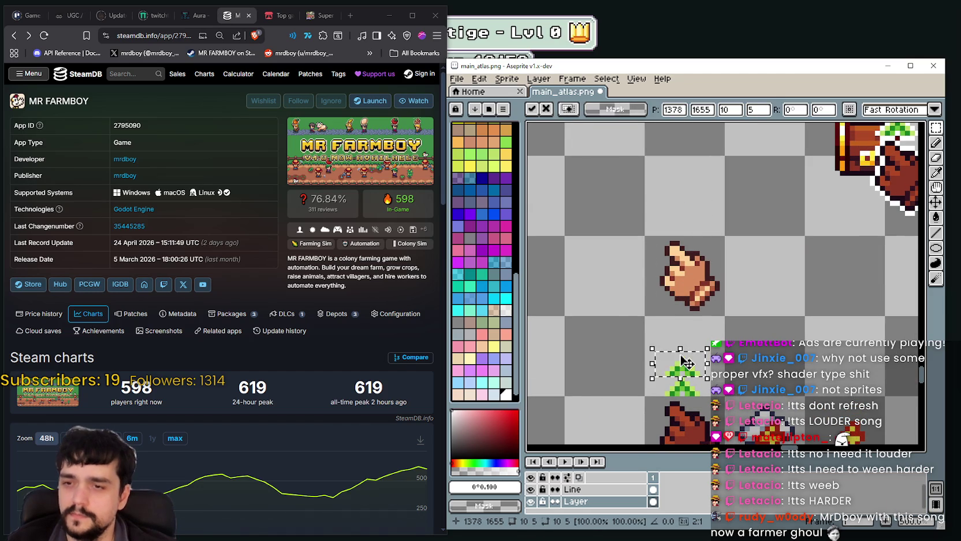
{"action": "left_click_drag", "start_coordinate": [725, 317], "coordinate": [645, 396]}
{"action": "left_click_drag", "start_coordinate": [684, 369], "coordinate": [685, 210]}
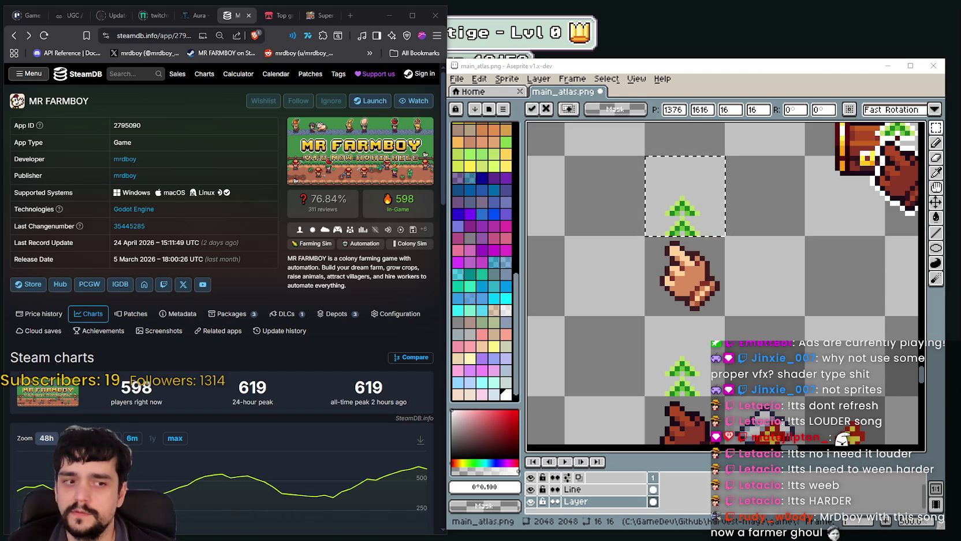
{"action": "scroll", "coordinate": [738, 266], "scroll_direction": "down", "scroll_amount": 1}
{"action": "key", "text": "ctrl+d"}
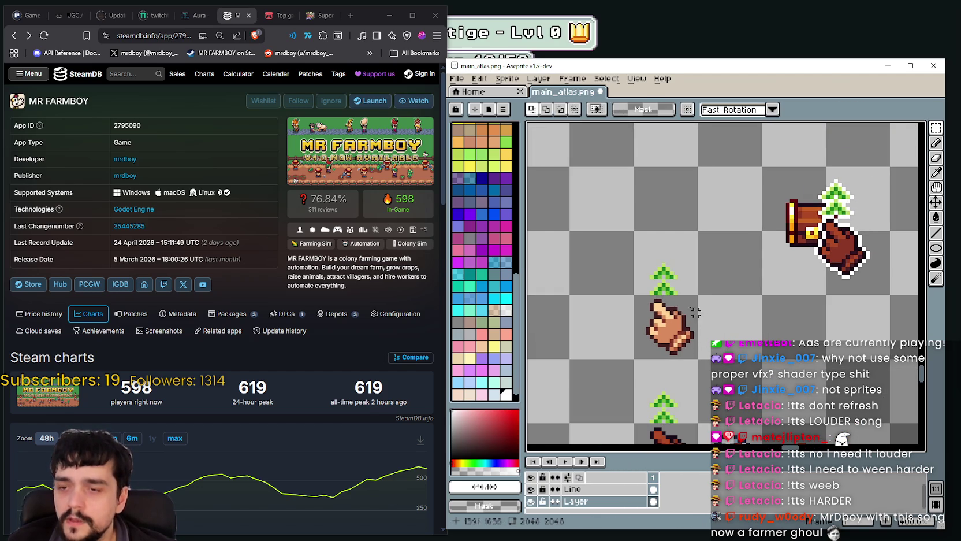
Step: Duplicate the hand-and-sprout pair into the next cell and deselect it
{"action": "scroll", "coordinate": [695, 319], "scroll_direction": "down", "scroll_amount": 1}
{"action": "mouse_move", "coordinate": [671, 293]}
{"action": "left_mouse_down"}
{"action": "mouse_move", "coordinate": [714, 327]}
{"action": "mouse_move", "coordinate": [782, 313]}
{"action": "left_mouse_up"}
{"action": "scroll", "coordinate": [783, 313], "scroll_direction": "down", "scroll_amount": 1}
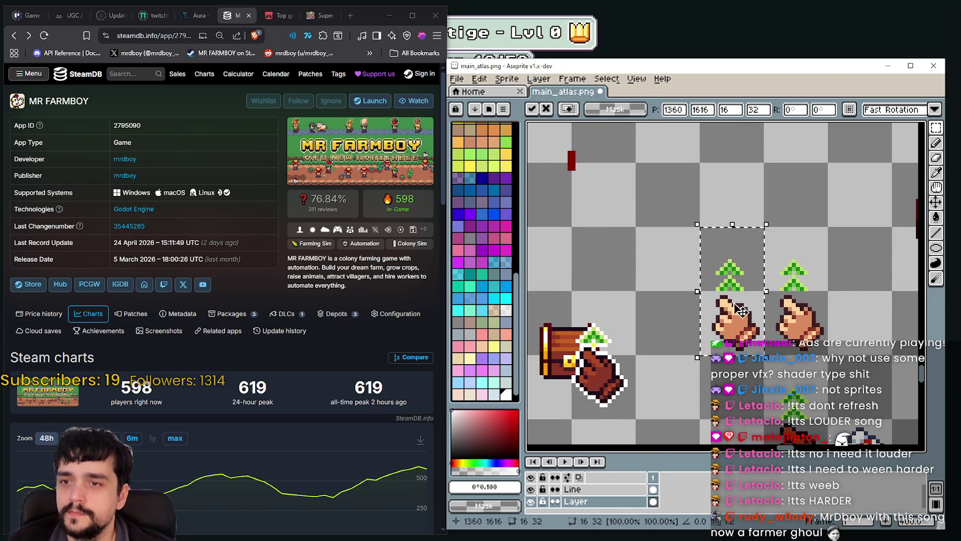
{"action": "scroll", "coordinate": [681, 237], "scroll_direction": "up", "scroll_amount": 1}
{"action": "key", "text": "ctrl+d"}
{"action": "left_click_drag", "start_coordinate": [681, 237], "coordinate": [777, 282]}
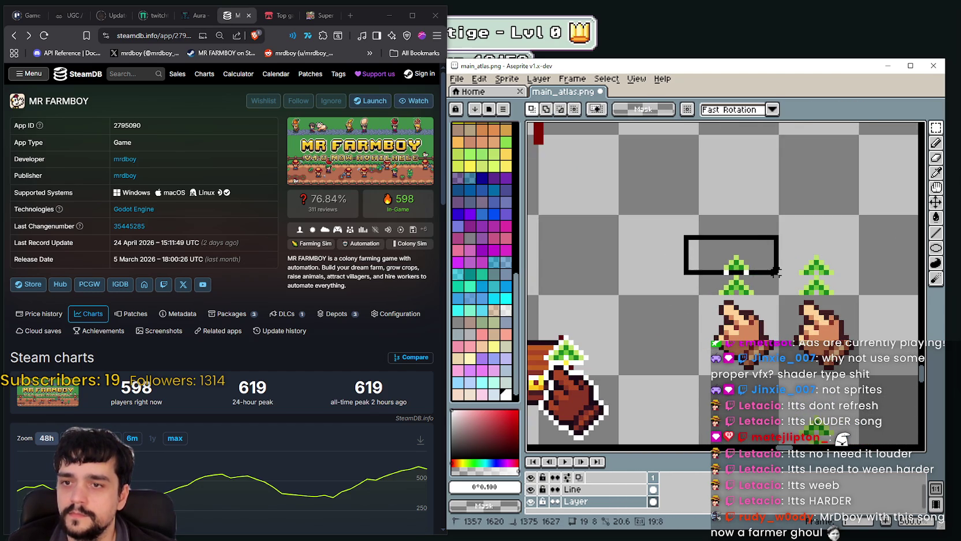
{"action": "key", "text": "ctrl+d"}
Step: Copy the blue chest and paste the duplicate up-right of the original
{"action": "scroll", "coordinate": [710, 323], "scroll_direction": "down", "scroll_amount": 1}
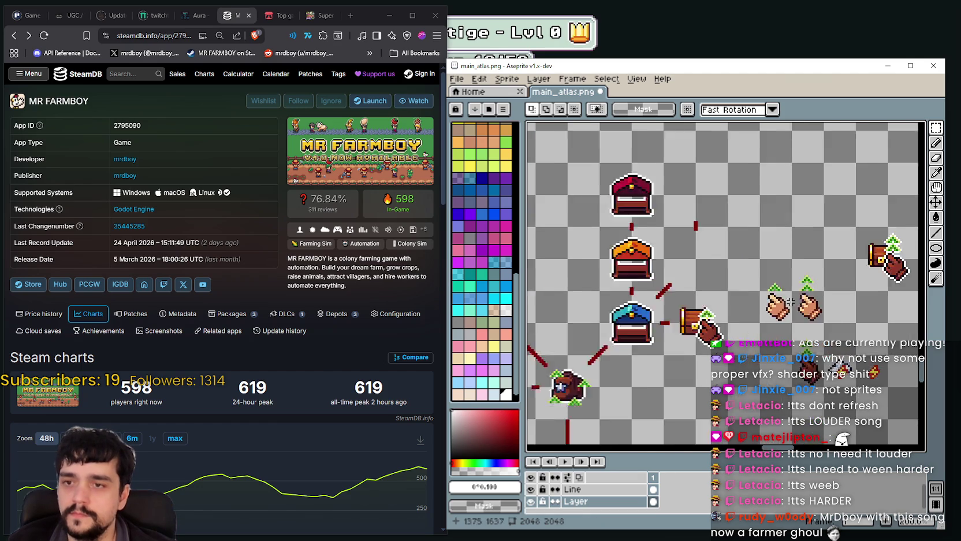
{"action": "scroll", "coordinate": [710, 323], "scroll_direction": "down", "scroll_amount": 1}
{"action": "scroll", "coordinate": [710, 323], "scroll_direction": "up", "scroll_amount": 2}
{"action": "left_click_drag", "start_coordinate": [710, 323], "coordinate": [651, 349]}
{"action": "left_click_drag", "start_coordinate": [589, 357], "coordinate": [688, 259]}
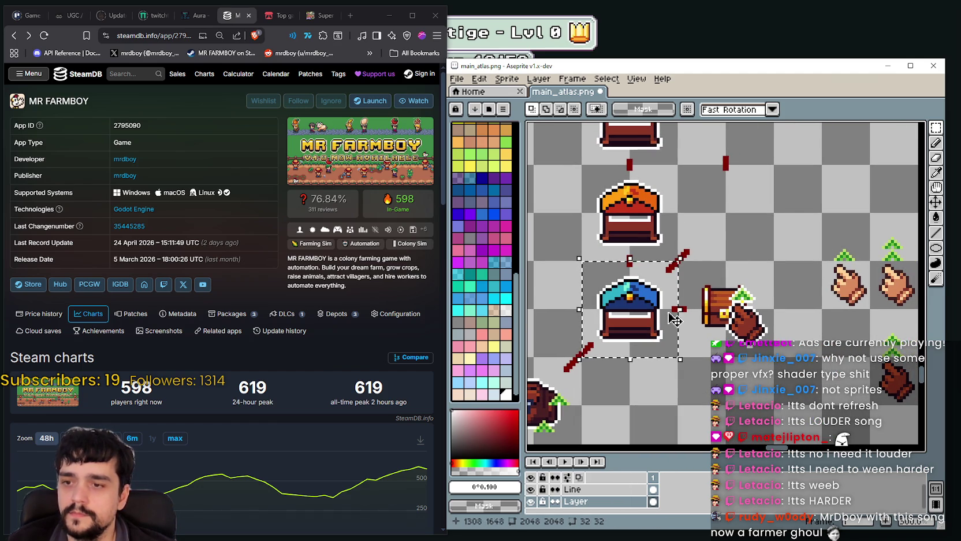
{"action": "key", "text": "ctrl+c"}
{"action": "key", "text": "ctrl+v"}
{"action": "left_click_drag", "start_coordinate": [639, 319], "coordinate": [783, 208]}
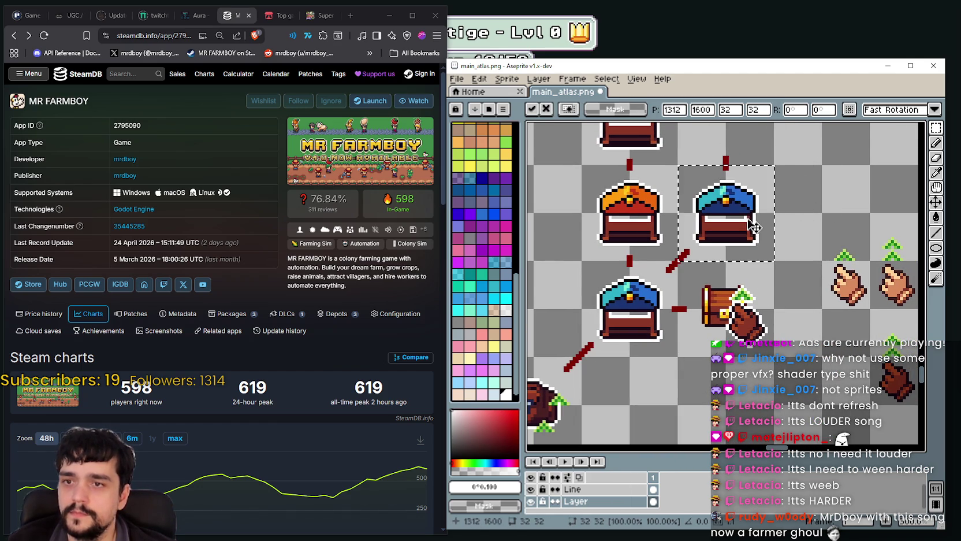
{"action": "scroll", "coordinate": [660, 285], "scroll_direction": "down", "scroll_amount": 1}
{"action": "key", "text": "Return"}
Step: Give the hand-and-sprout column a white outline and reposition it beside the chest
{"action": "scroll", "coordinate": [661, 285], "scroll_direction": "up", "scroll_amount": 2}
{"action": "left_click_drag", "start_coordinate": [693, 386], "coordinate": [762, 252]}
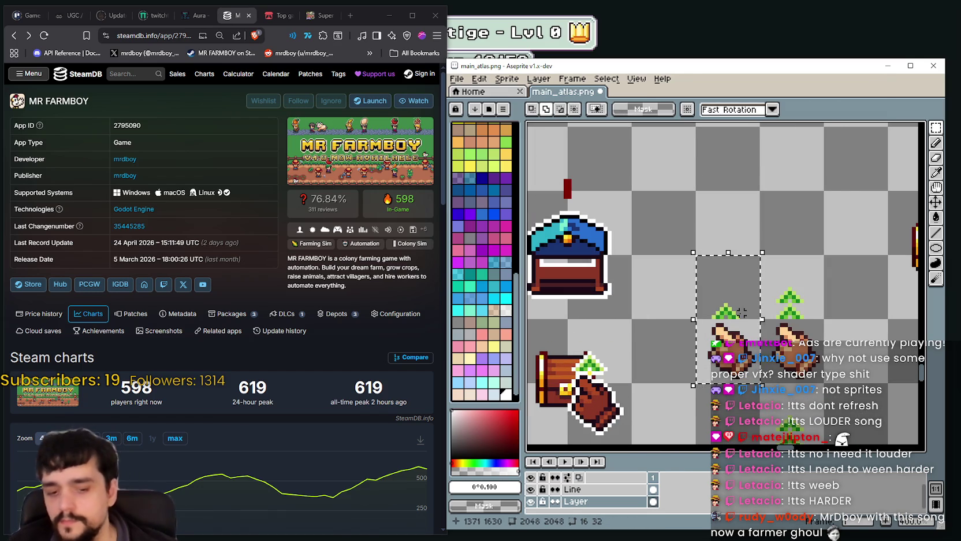
{"action": "key", "text": "shift+o"}
{"action": "left_click", "coordinate": [846, 101]}
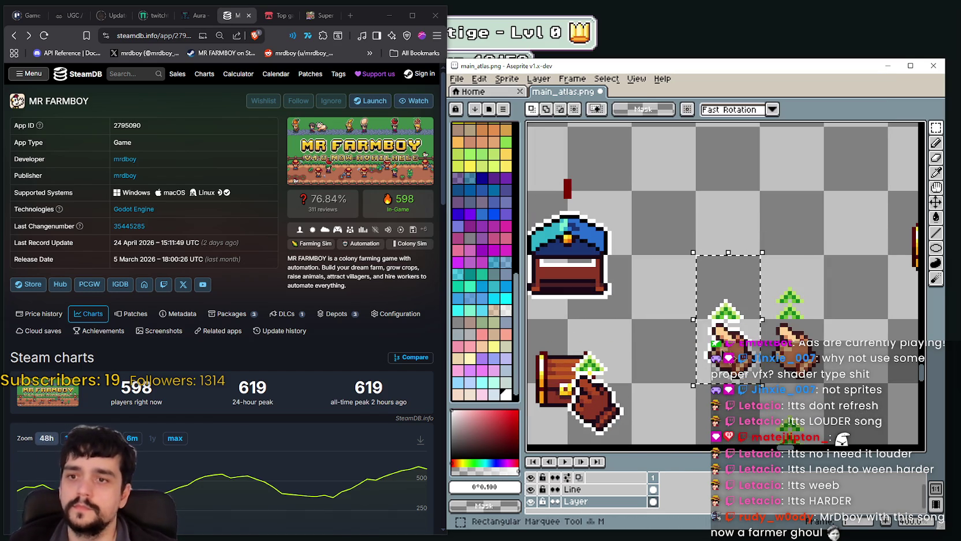
{"action": "left_click_drag", "start_coordinate": [744, 365], "coordinate": [612, 299]}
{"action": "scroll", "coordinate": [599, 297], "scroll_direction": "down", "scroll_amount": 1}
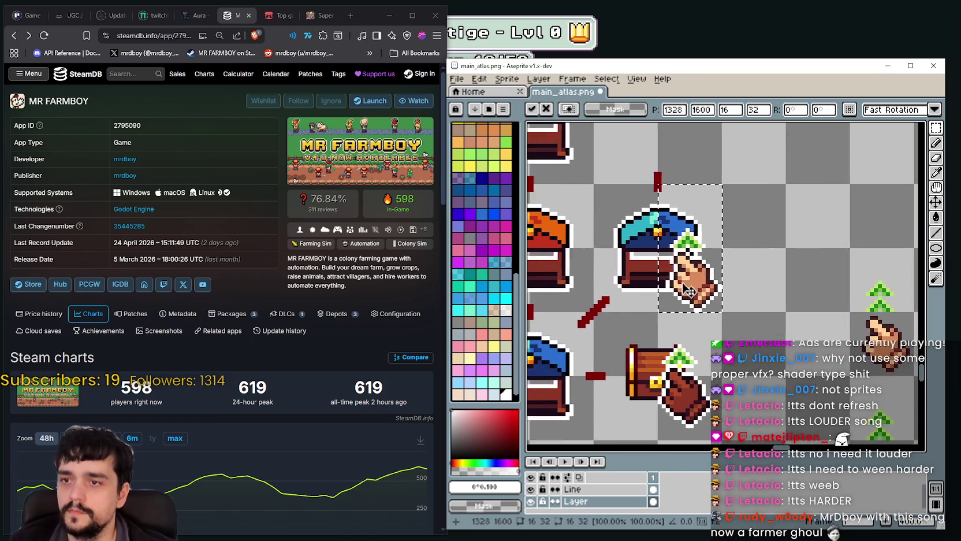
{"action": "scroll", "coordinate": [636, 300], "scroll_direction": "down", "scroll_amount": 1}
{"action": "left_click_drag", "start_coordinate": [699, 274], "coordinate": [789, 314]}
{"action": "left_click", "coordinate": [645, 269]}
Step: Select the copied blue chest and bring up the Outline effect for it
{"action": "scroll", "coordinate": [645, 270], "scroll_direction": "up", "scroll_amount": 1}
{"action": "left_click_drag", "start_coordinate": [595, 183], "coordinate": [724, 312]}
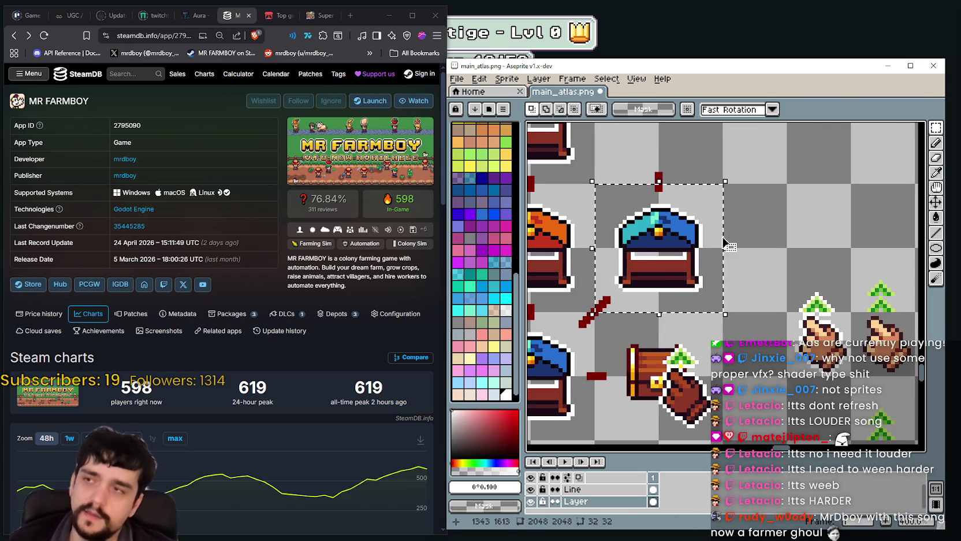
{"action": "key", "text": "shift+o"}
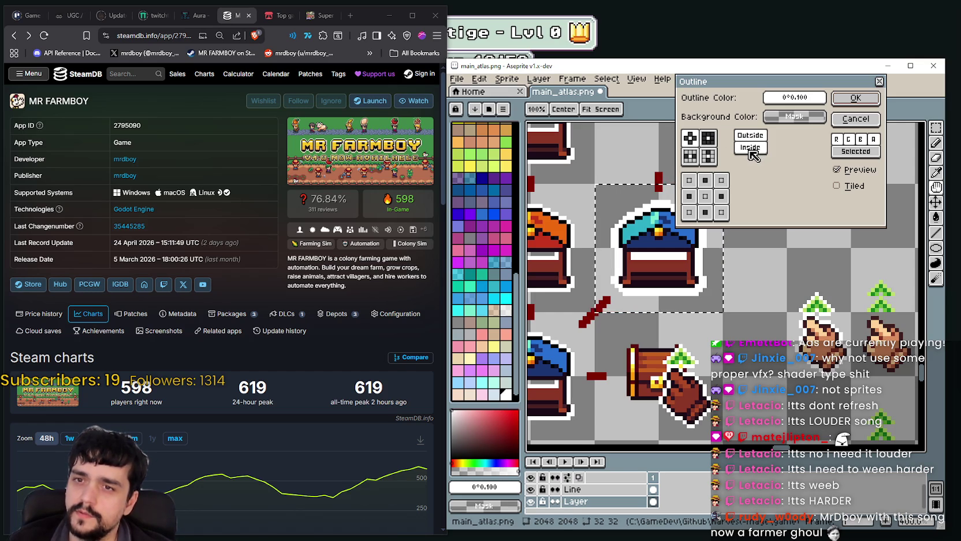
Step: Outline the chest copy, then set the Paint Bucket to non-contiguous filling
{"action": "left_click", "coordinate": [855, 99]}
{"action": "scroll", "coordinate": [684, 234], "scroll_direction": "up", "scroll_amount": 2}
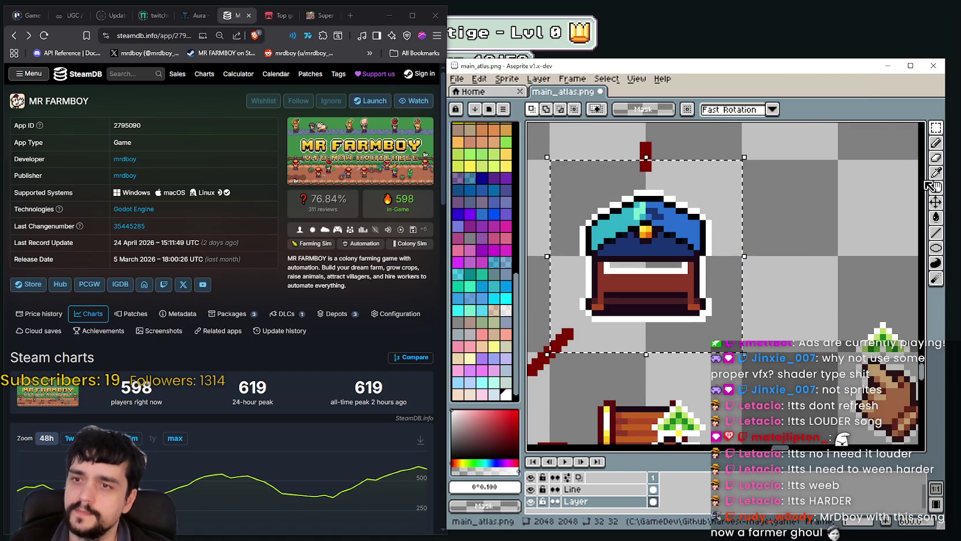
{"action": "left_click", "coordinate": [937, 216]}
{"action": "scroll", "coordinate": [664, 198], "scroll_direction": "up", "scroll_amount": 1}
{"action": "scroll", "coordinate": [652, 186], "scroll_direction": "up", "scroll_amount": 1}
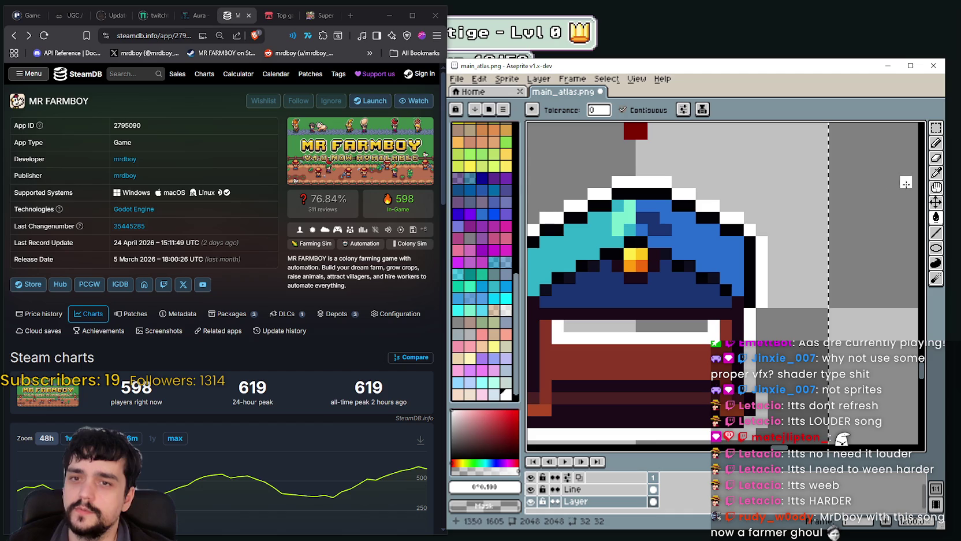
{"action": "left_click", "coordinate": [623, 110]}
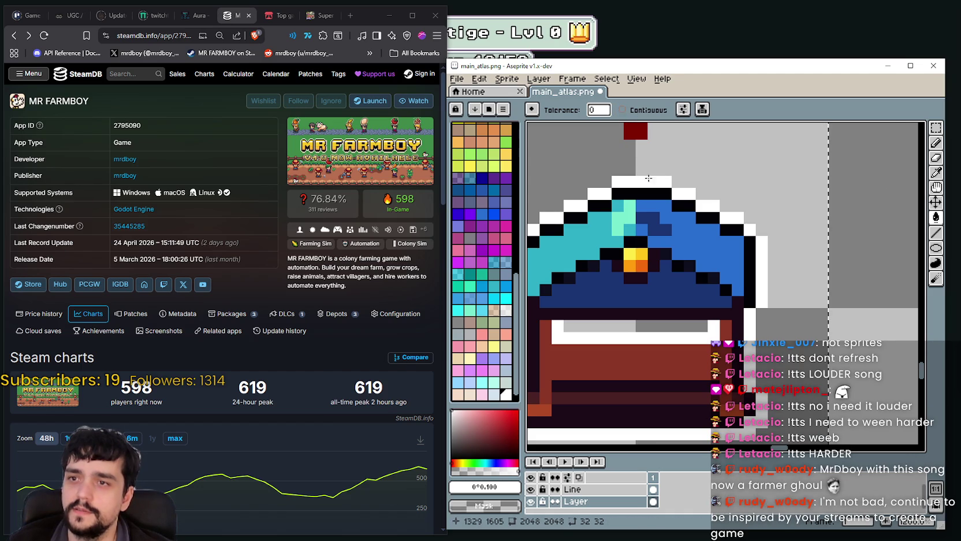
{"action": "scroll", "coordinate": [693, 214], "scroll_direction": "down", "scroll_amount": 2}
{"action": "scroll", "coordinate": [750, 255], "scroll_direction": "down", "scroll_amount": 2}
{"action": "scroll", "coordinate": [750, 255], "scroll_direction": "down", "scroll_amount": 2}
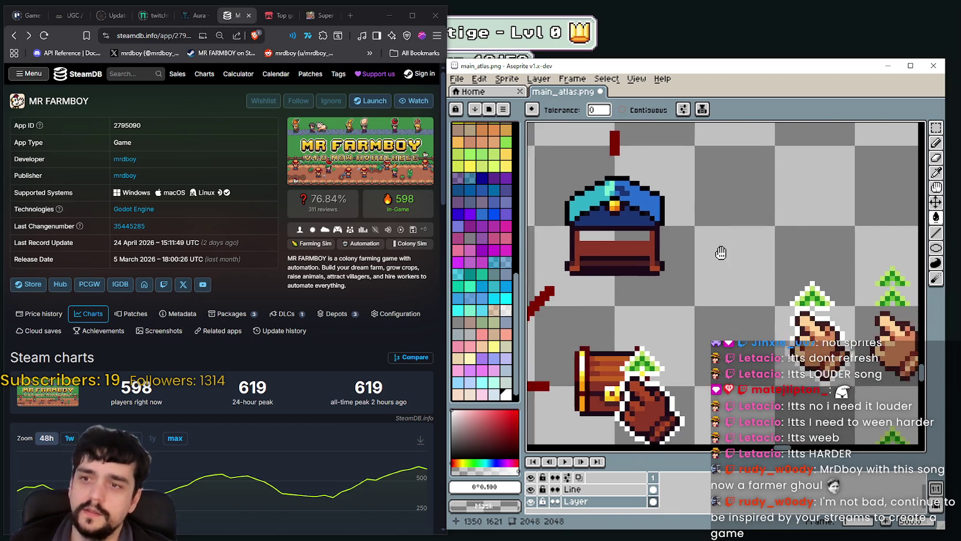
Step: Move the outlined hand and sprout onto the chest copy, nudging it into place
{"action": "key", "text": "m"}
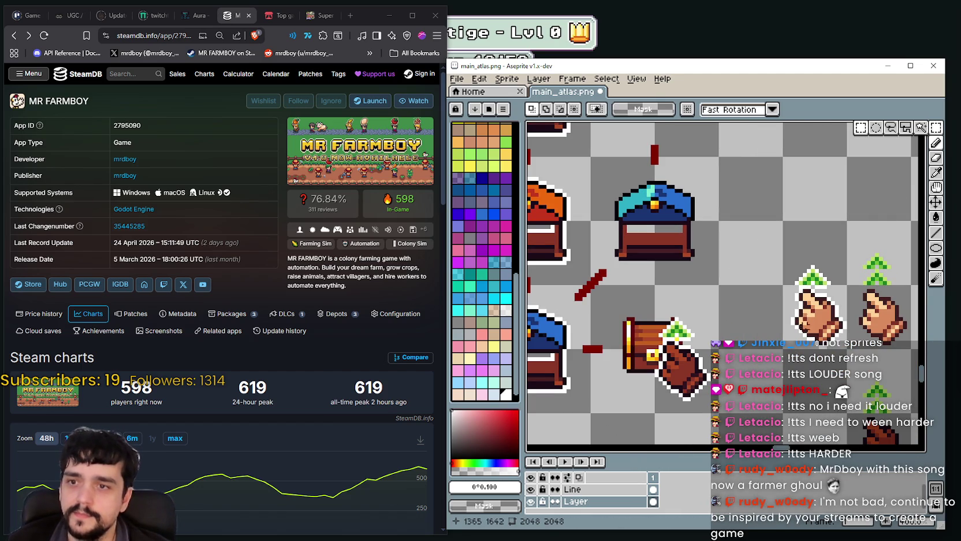
{"action": "left_click_drag", "start_coordinate": [848, 350], "coordinate": [784, 220]}
{"action": "left_click_drag", "start_coordinate": [819, 330], "coordinate": [701, 279]}
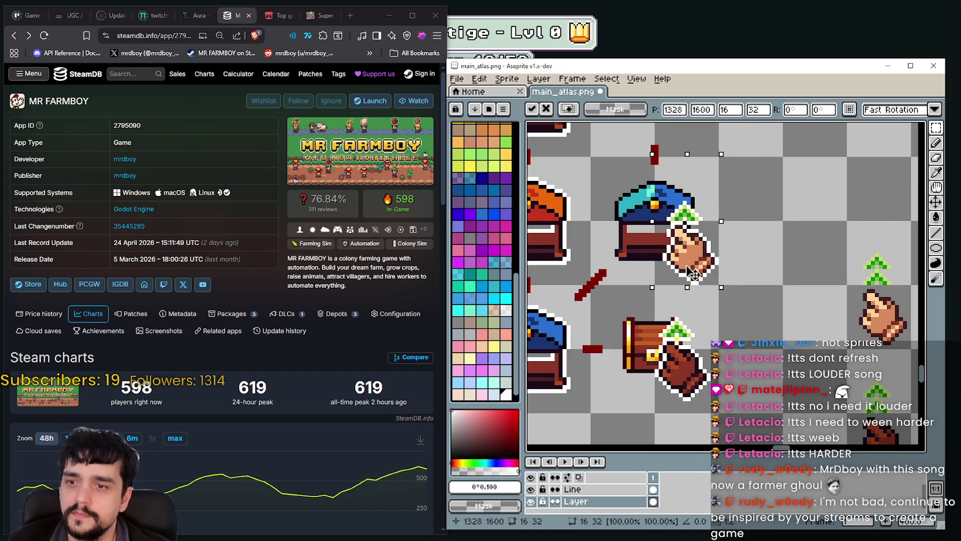
{"action": "key", "text": "Left"}
{"action": "key", "text": "Left"}
{"action": "key", "text": "Left"}
{"action": "key", "text": "Up"}
{"action": "key", "text": "Up"}
{"action": "key", "text": "Up"}
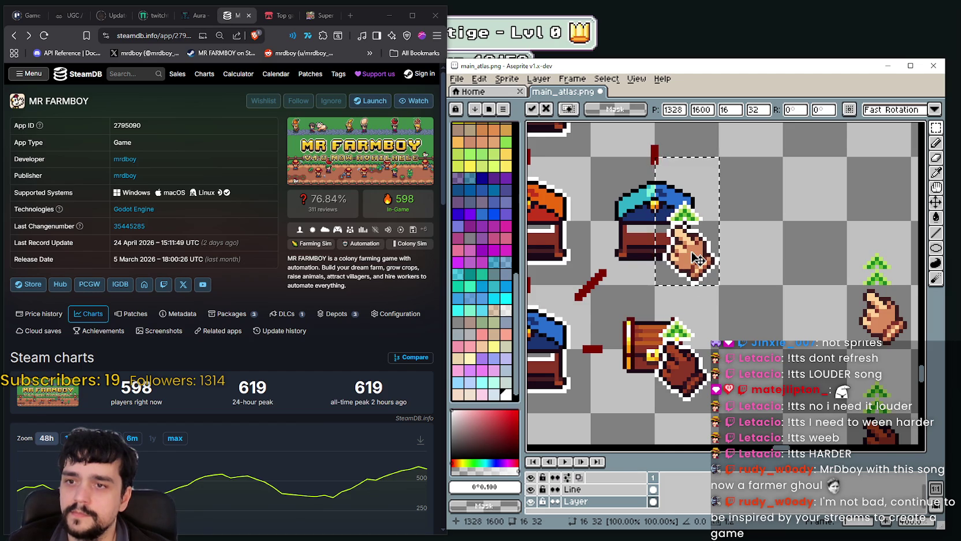
{"action": "mouse_move", "coordinate": [697, 260]}
{"action": "left_mouse_down"}
{"action": "mouse_move", "coordinate": [685, 262]}
{"action": "mouse_move", "coordinate": [698, 265]}
{"action": "left_mouse_up"}
{"action": "scroll", "coordinate": [686, 262], "scroll_direction": "down", "scroll_amount": 1}
{"action": "scroll", "coordinate": [721, 303], "scroll_direction": "down", "scroll_amount": 1}
{"action": "scroll", "coordinate": [730, 288], "scroll_direction": "down", "scroll_amount": 1}
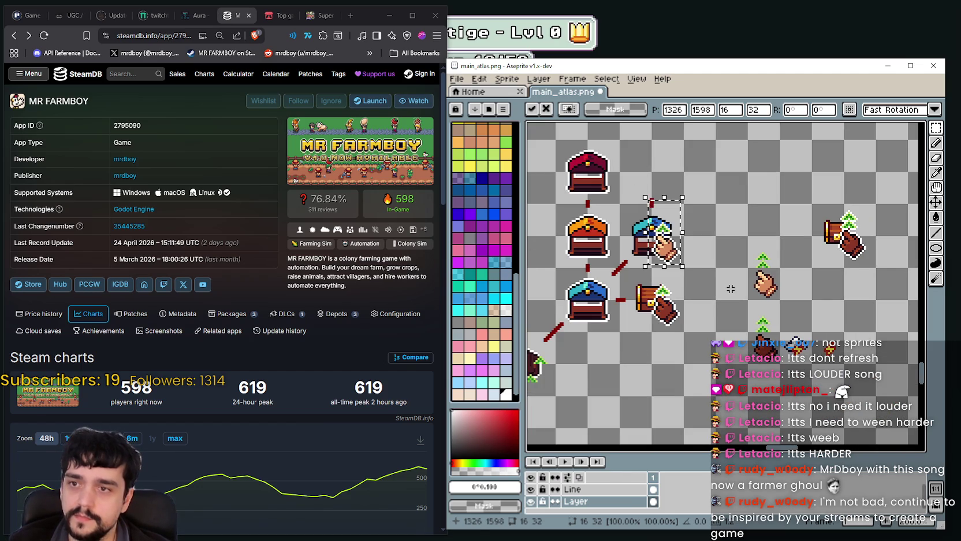
{"action": "left_click", "coordinate": [731, 287]}
Step: Place a copy of the lower-left blue chest higher up
{"action": "scroll", "coordinate": [650, 263], "scroll_direction": "right", "scroll_amount": 2}
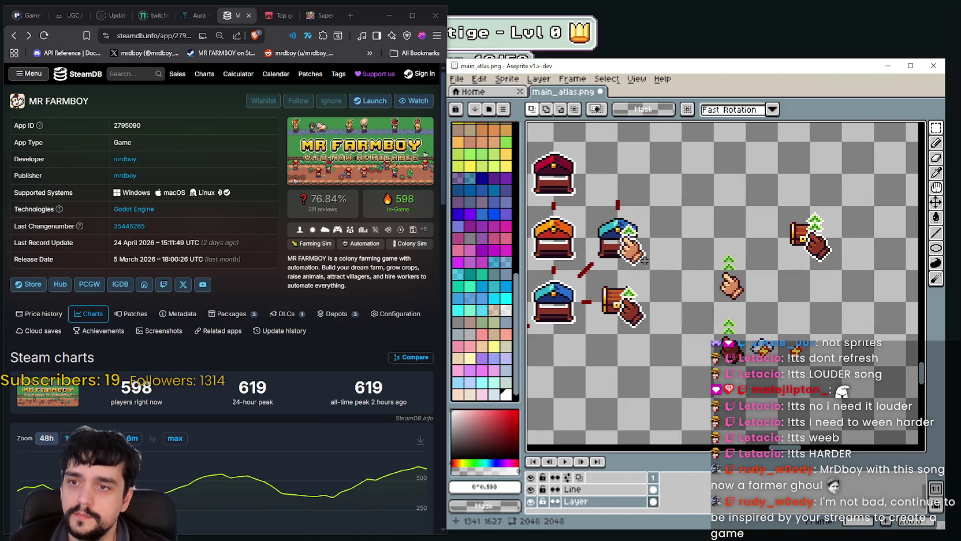
{"action": "scroll", "coordinate": [661, 247], "scroll_direction": "up", "scroll_amount": 2}
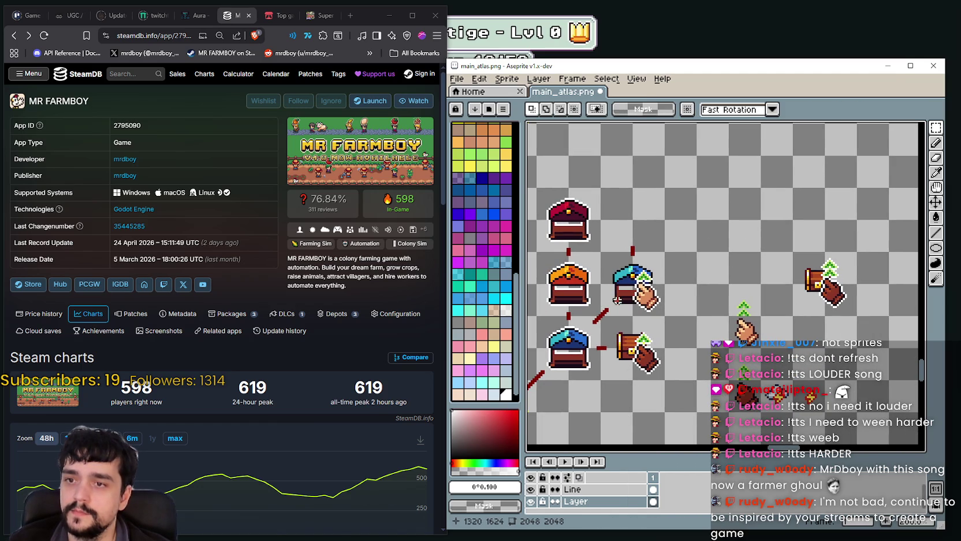
{"action": "left_click_drag", "start_coordinate": [533, 315], "coordinate": [599, 380]}
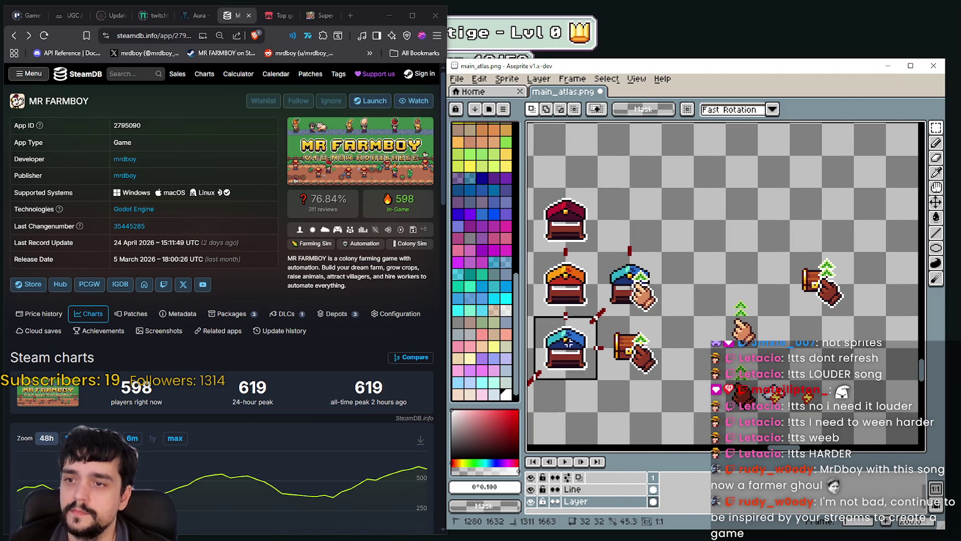
{"action": "left_click_drag", "start_coordinate": [595, 331], "coordinate": [659, 202]}
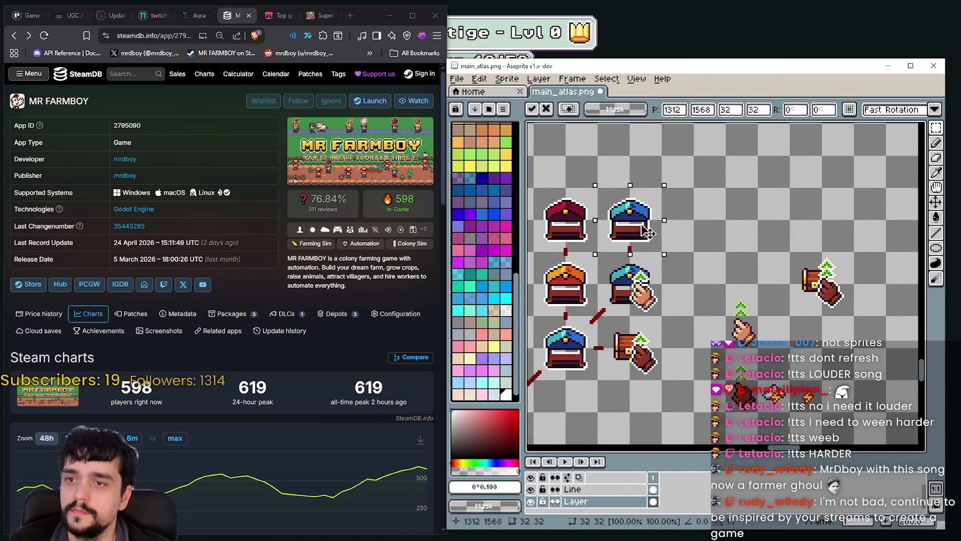
{"action": "scroll", "coordinate": [635, 199], "scroll_direction": "up", "scroll_amount": 1}
{"action": "left_click", "coordinate": [716, 228]}
Step: Clear the new blue chest copy's white outline with the Paint Bucket
{"action": "scroll", "coordinate": [716, 228], "scroll_direction": "up", "scroll_amount": 1}
{"action": "left_click_drag", "start_coordinate": [586, 305], "coordinate": [715, 177]}
{"action": "left_click", "coordinate": [936, 217]}
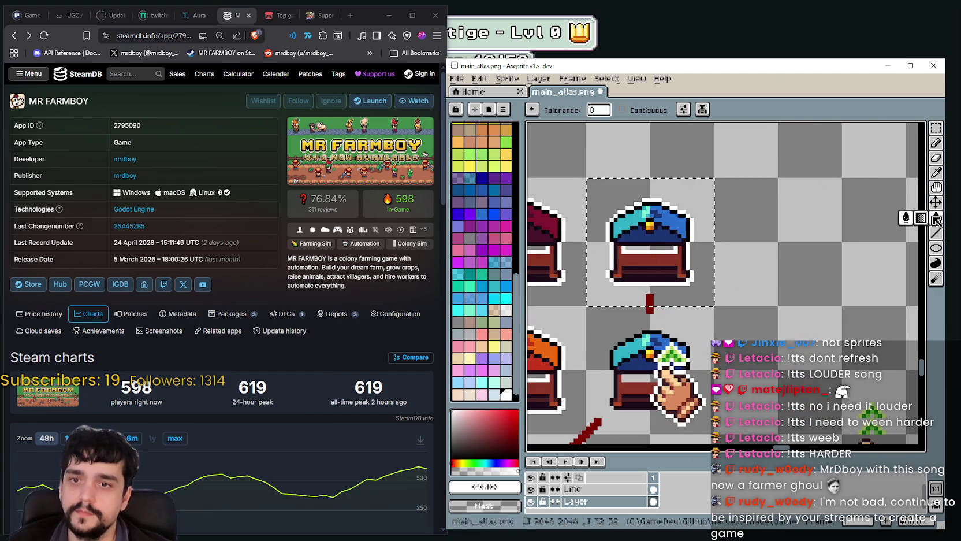
{"action": "left_click", "coordinate": [692, 238]}
{"action": "scroll", "coordinate": [692, 239], "scroll_direction": "down", "scroll_amount": 2}
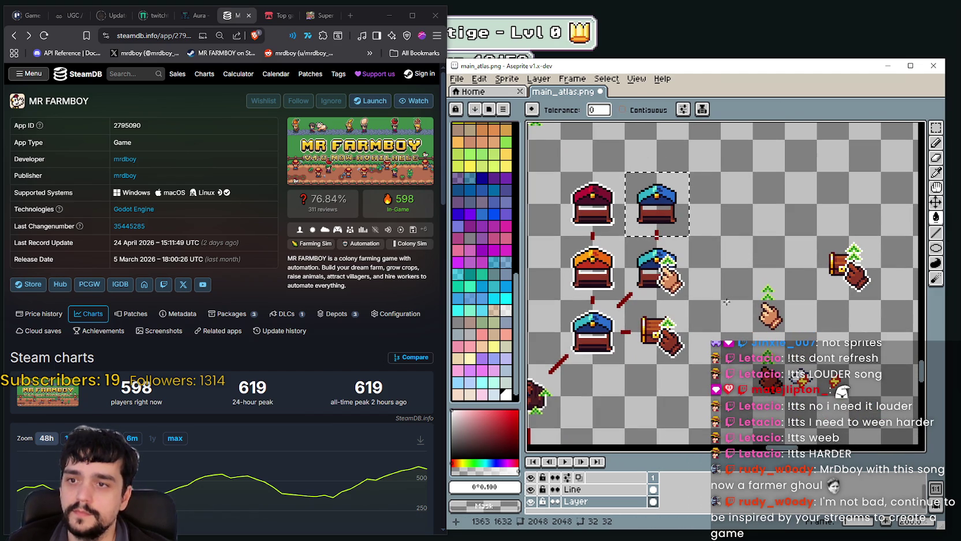
Step: Add an outline to the hand-with-sprout icon
{"action": "scroll", "coordinate": [757, 390], "scroll_direction": "up", "scroll_amount": 1}
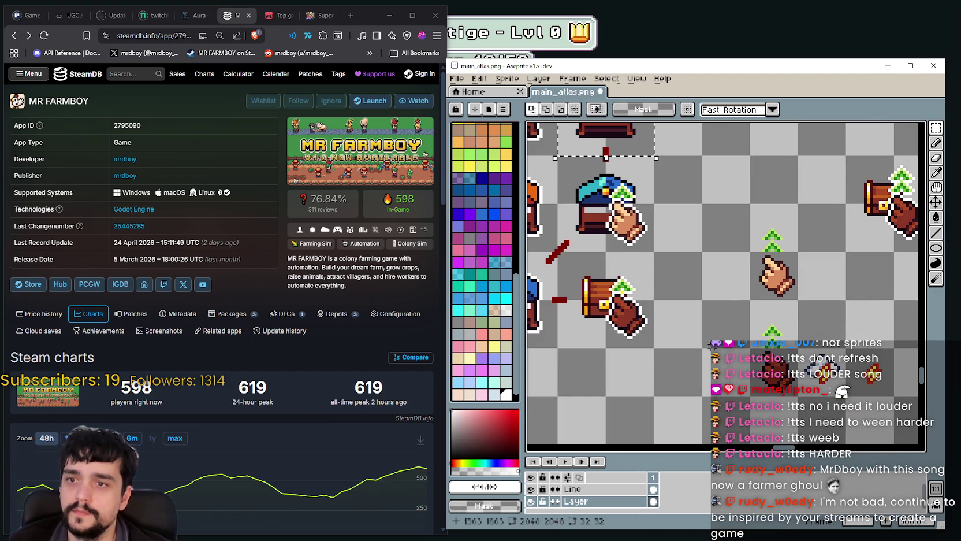
{"action": "scroll", "coordinate": [710, 307], "scroll_direction": "down", "scroll_amount": 1}
{"action": "left_click_drag", "start_coordinate": [721, 305], "coordinate": [742, 268]}
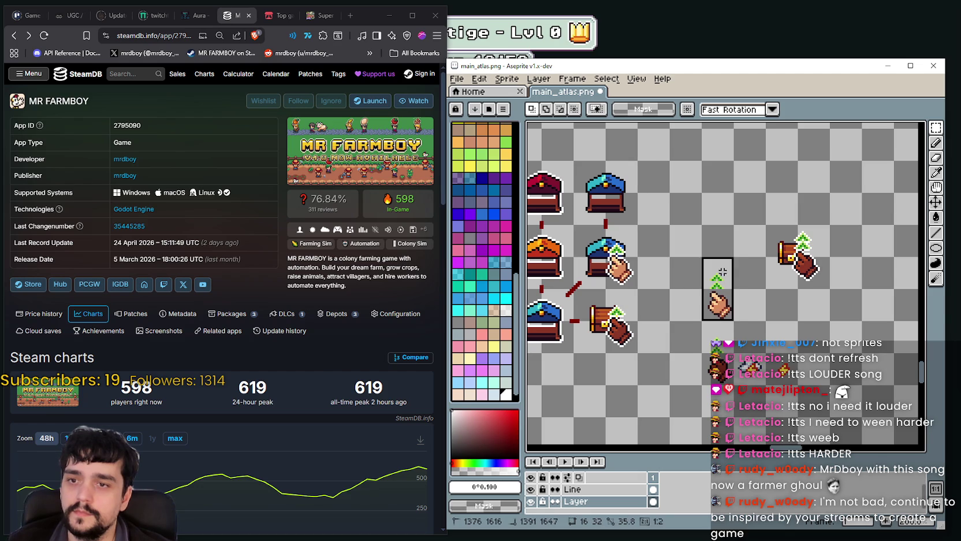
{"action": "key", "text": "shift+o"}
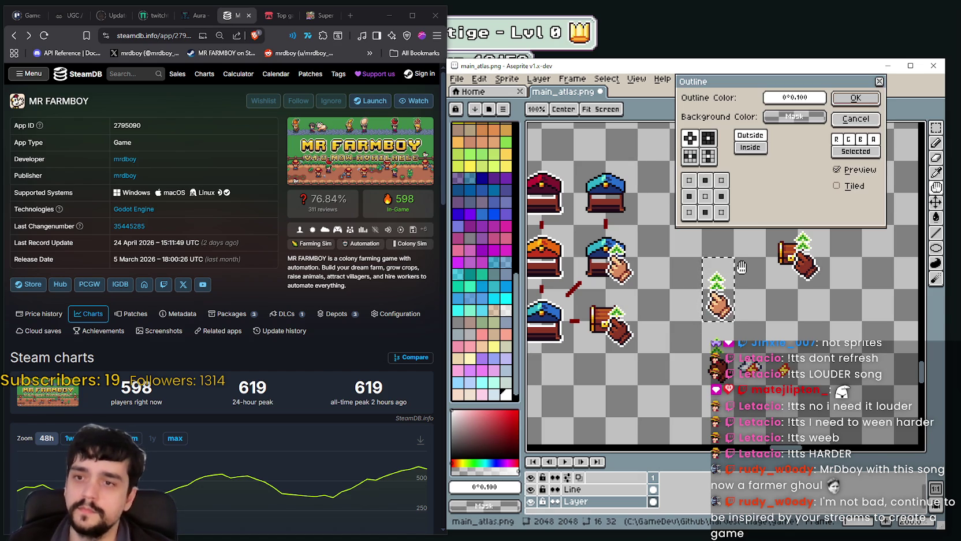
{"action": "key", "text": "Return"}
{"action": "scroll", "coordinate": [722, 288], "scroll_direction": "up", "scroll_amount": 1}
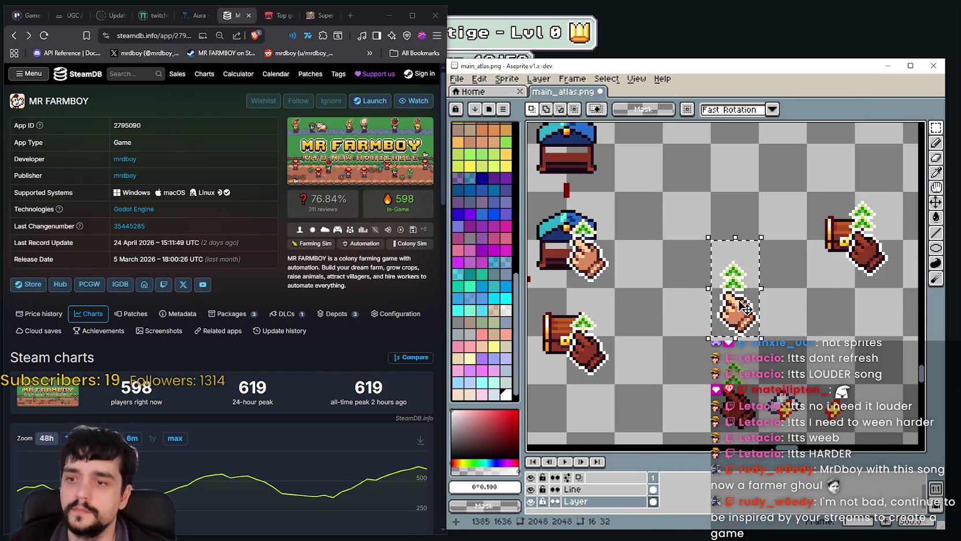
{"action": "scroll", "coordinate": [789, 367], "scroll_direction": "up", "scroll_amount": 1}
Step: Place the outlined hand on the blue chest copy with pixel nudges and save main_atlas.png
{"action": "left_click_drag", "start_coordinate": [789, 366], "coordinate": [639, 214]}
{"action": "key", "text": "Right"}
{"action": "scroll", "coordinate": [635, 222], "scroll_direction": "up", "scroll_amount": 1}
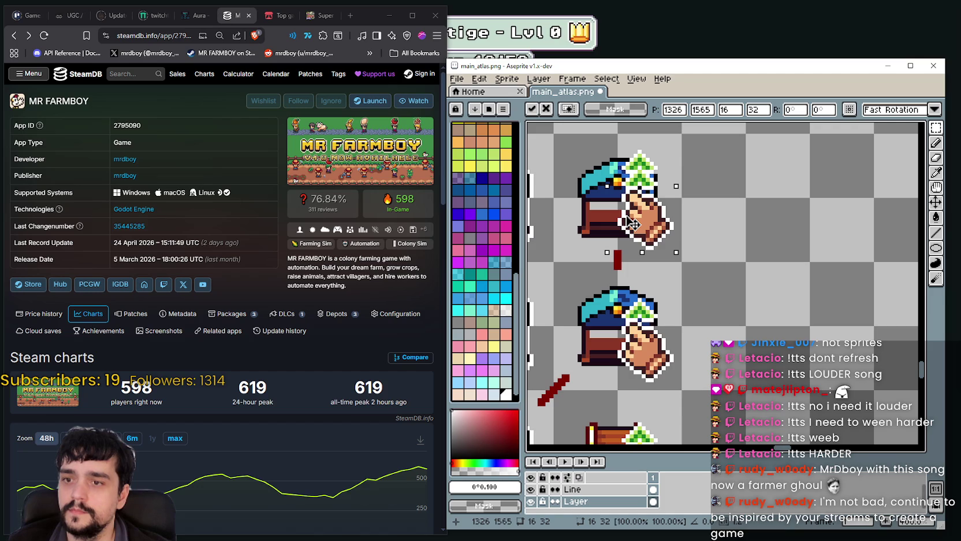
{"action": "key", "text": "Left"}
{"action": "key", "text": "Down"}
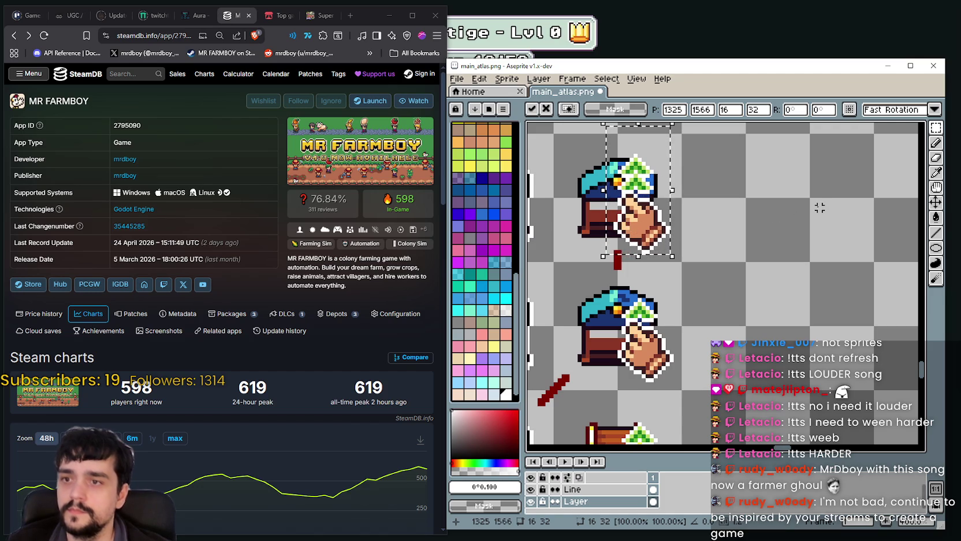
{"action": "key", "text": "Right"}
{"action": "key", "text": "Up"}
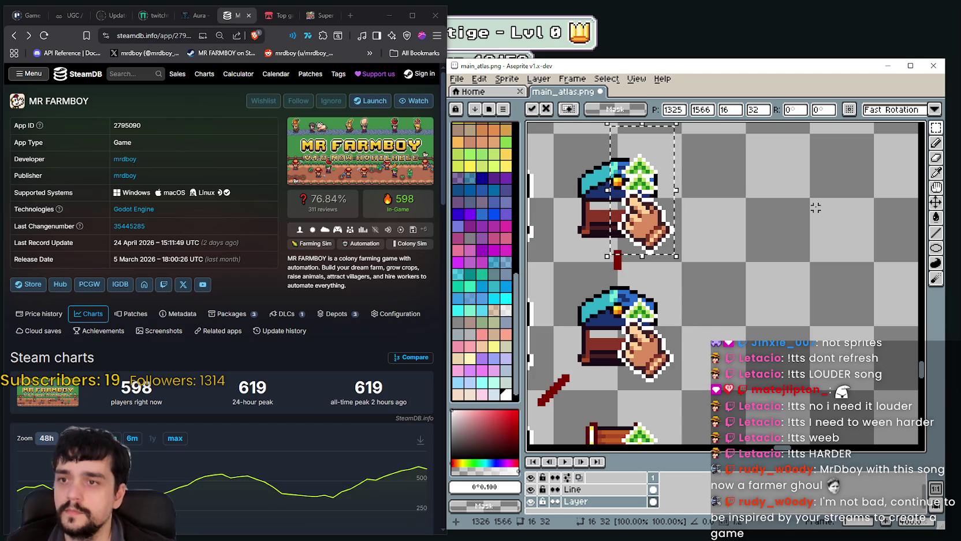
{"action": "left_click", "coordinate": [840, 215]}
{"action": "scroll", "coordinate": [808, 226], "scroll_direction": "down", "scroll_amount": 1}
{"action": "key", "text": "ctrl+s"}
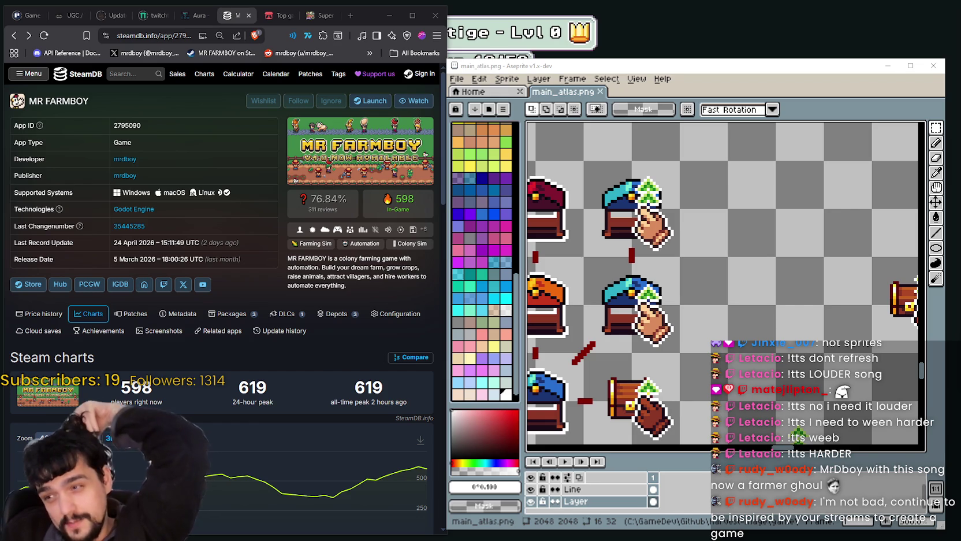
Step: Switch the MR FARMBOY player chart to the 1w range
{"action": "scroll", "coordinate": [87, 300], "scroll_direction": "down", "scroll_amount": 1}
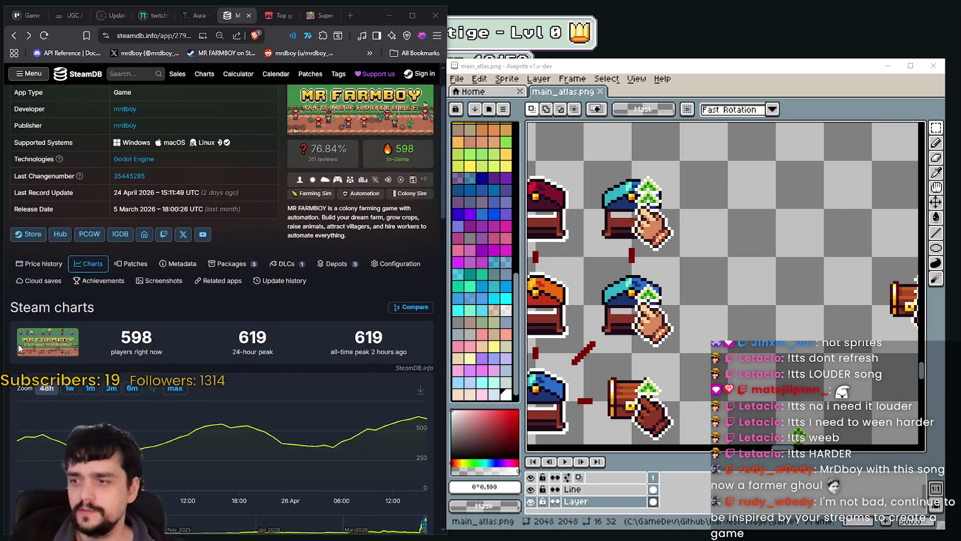
{"action": "scroll", "coordinate": [87, 300], "scroll_direction": "down", "scroll_amount": 2}
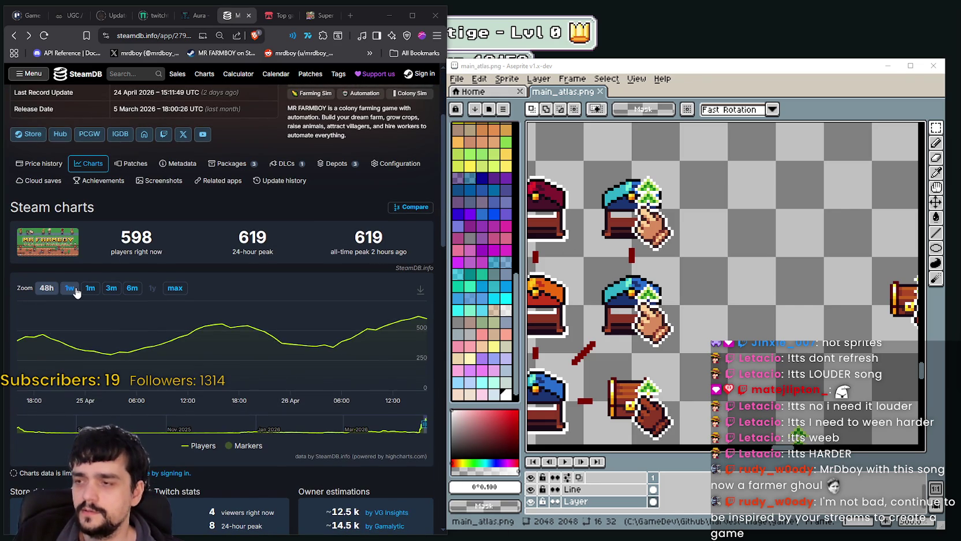
{"action": "left_click", "coordinate": [70, 289]}
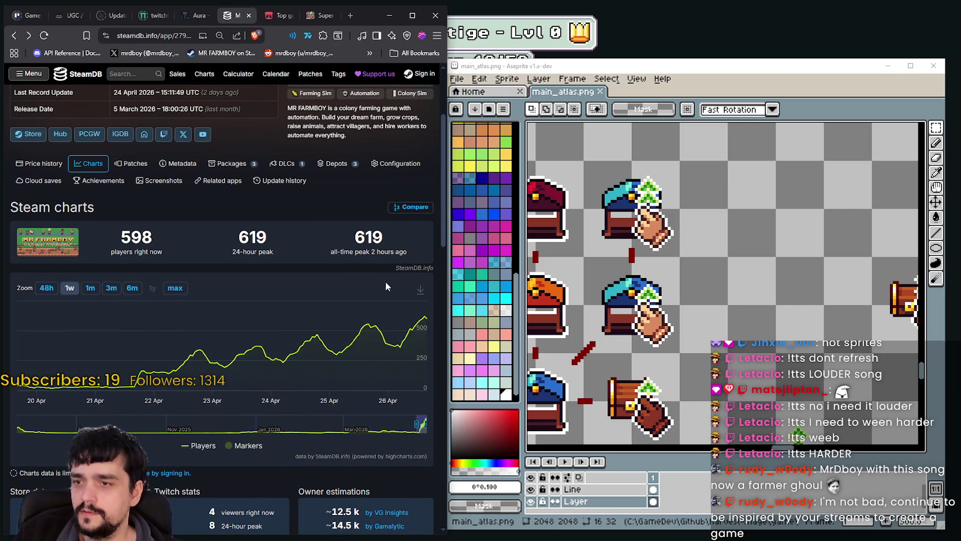
{"action": "scroll", "coordinate": [379, 283], "scroll_direction": "up", "scroll_amount": 1}
{"action": "scroll", "coordinate": [377, 228], "scroll_direction": "up", "scroll_amount": 1}
{"action": "scroll", "coordinate": [441, 157], "scroll_direction": "up", "scroll_amount": 1}
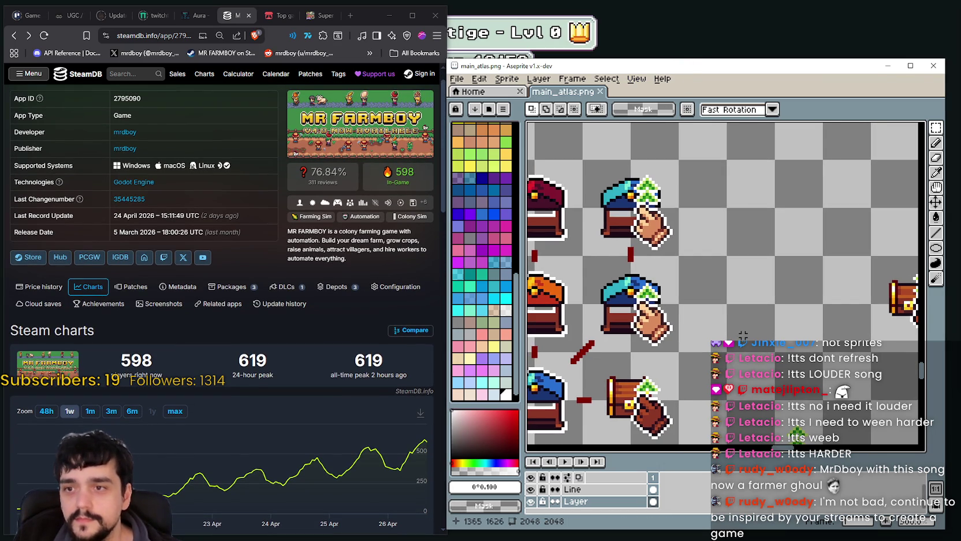
Step: Save main_atlas.png with the finished chest icons
{"action": "key", "text": "ctrl+s"}
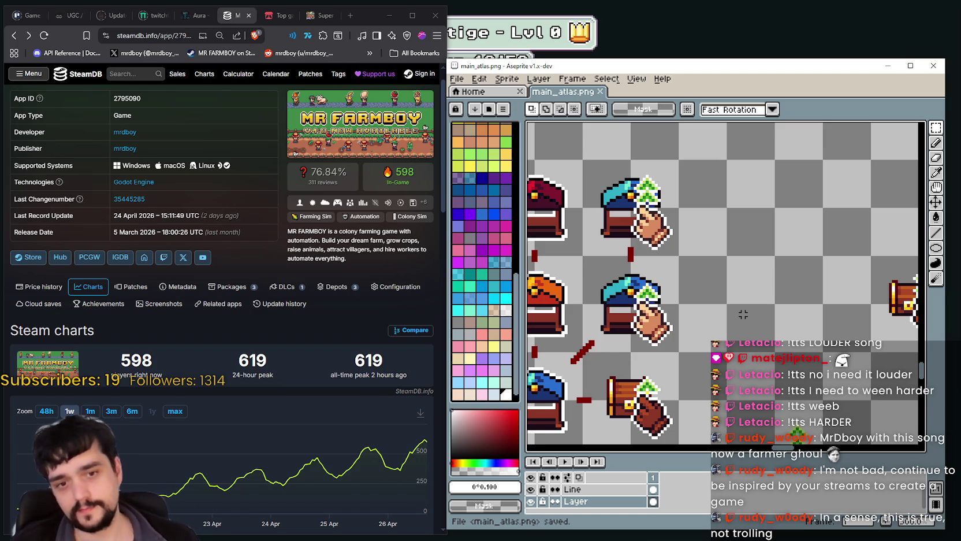
{"action": "scroll", "coordinate": [827, 182], "scroll_direction": "down", "scroll_amount": 2}
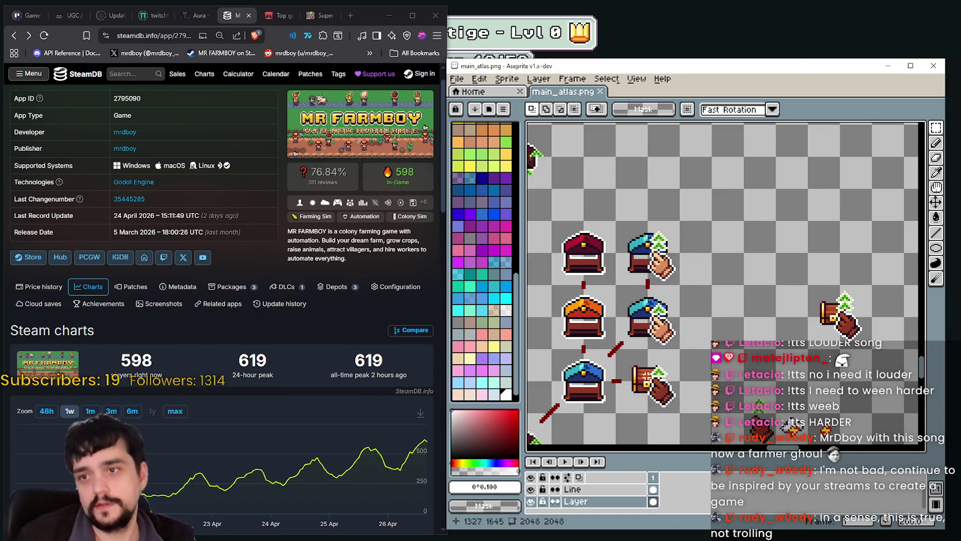
Step: Save main_atlas.png again and switch to the Steam MR FARMBOY store page
{"action": "left_click_drag", "start_coordinate": [735, 345], "coordinate": [697, 281]}
{"action": "key", "text": "ctrl+s"}
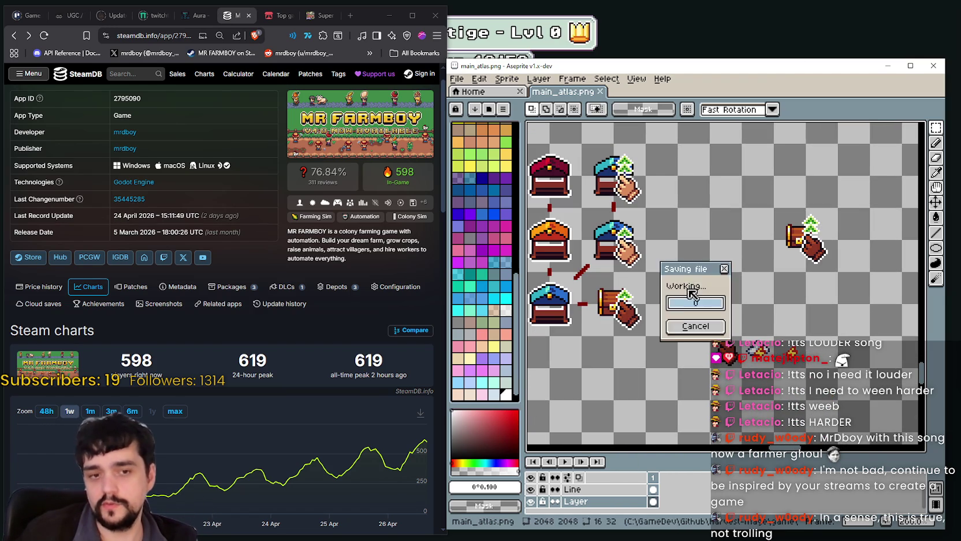
{"action": "scroll", "coordinate": [695, 309], "scroll_direction": "down", "scroll_amount": 2}
{"action": "scroll", "coordinate": [695, 309], "scroll_direction": "up", "scroll_amount": 2}
{"action": "scroll", "coordinate": [695, 310], "scroll_direction": "up", "scroll_amount": 1}
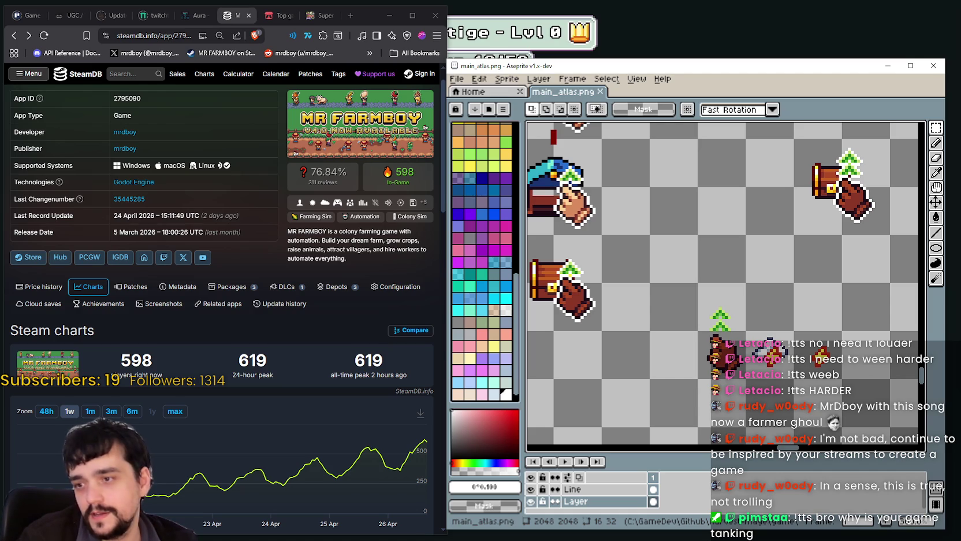
{"action": "key", "text": "alt+Tab"}
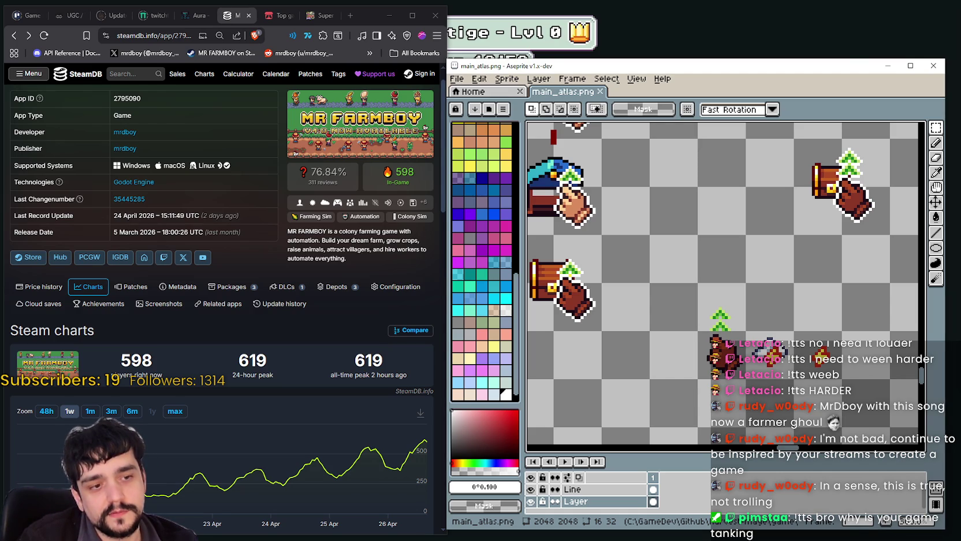
{"action": "key", "text": "alt+Tab"}
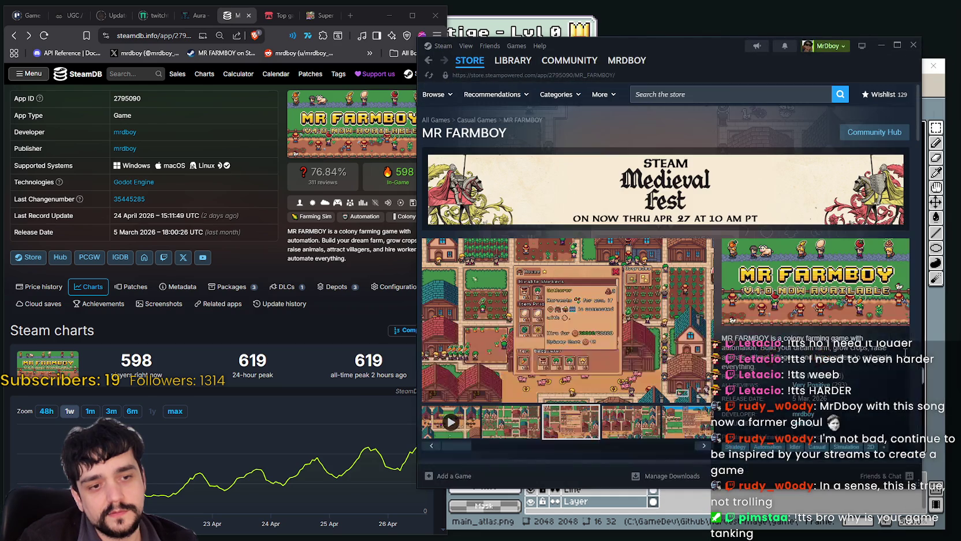
Step: Open the Community Hub reviews for MR FARMBOY filtered to All Languages
{"action": "right_click", "coordinate": [816, 341]}
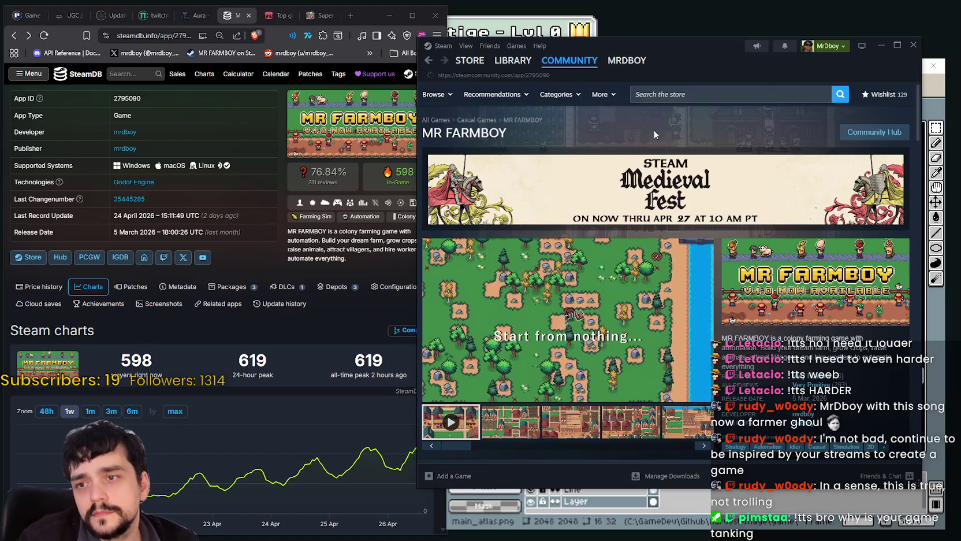
{"action": "left_click", "coordinate": [875, 131]}
{"action": "left_click", "coordinate": [792, 131]}
{"action": "left_click", "coordinate": [737, 149]}
{"action": "left_click", "coordinate": [738, 164]}
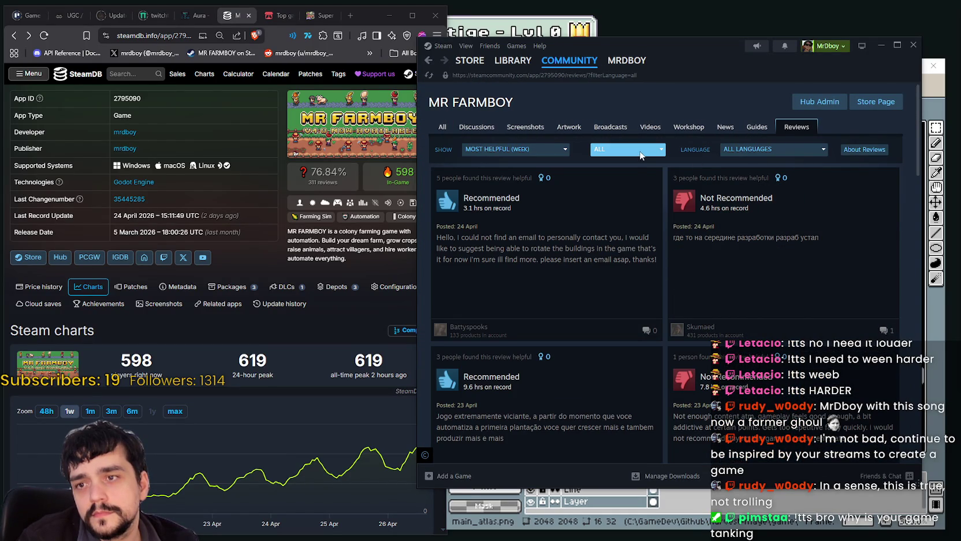
Step: Sort reviews by Most Recent and open a Not Recommended review
{"action": "left_click", "coordinate": [640, 155]}
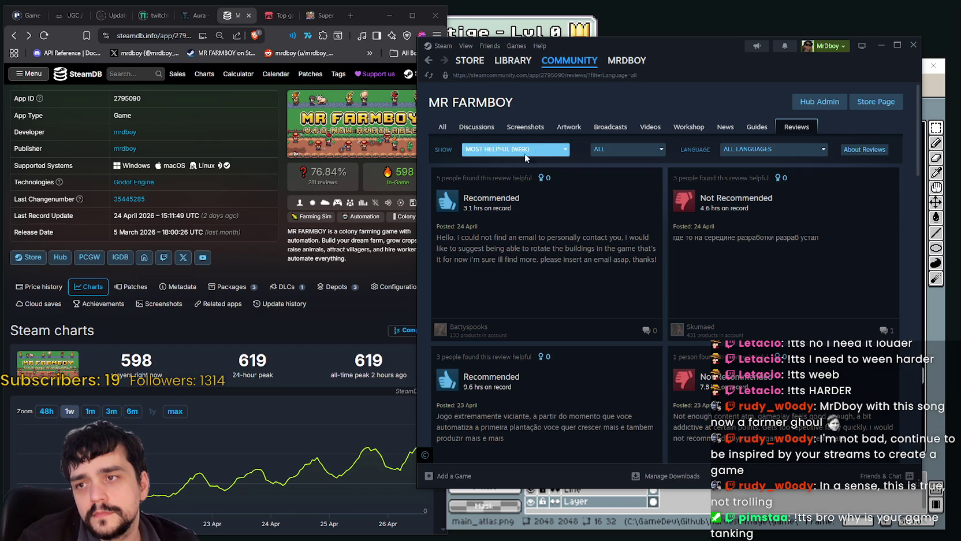
{"action": "left_click", "coordinate": [509, 150]}
{"action": "left_click", "coordinate": [491, 247]}
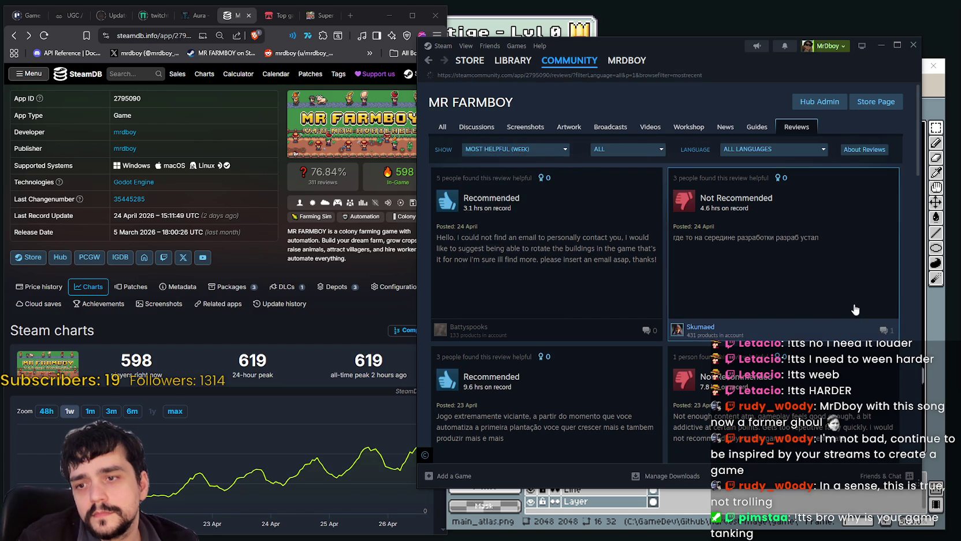
{"action": "scroll", "coordinate": [653, 372], "scroll_direction": "down", "scroll_amount": 5}
{"action": "scroll", "coordinate": [676, 372], "scroll_direction": "down", "scroll_amount": 3}
{"action": "scroll", "coordinate": [674, 361], "scroll_direction": "down", "scroll_amount": 3}
{"action": "scroll", "coordinate": [670, 364], "scroll_direction": "down", "scroll_amount": 3}
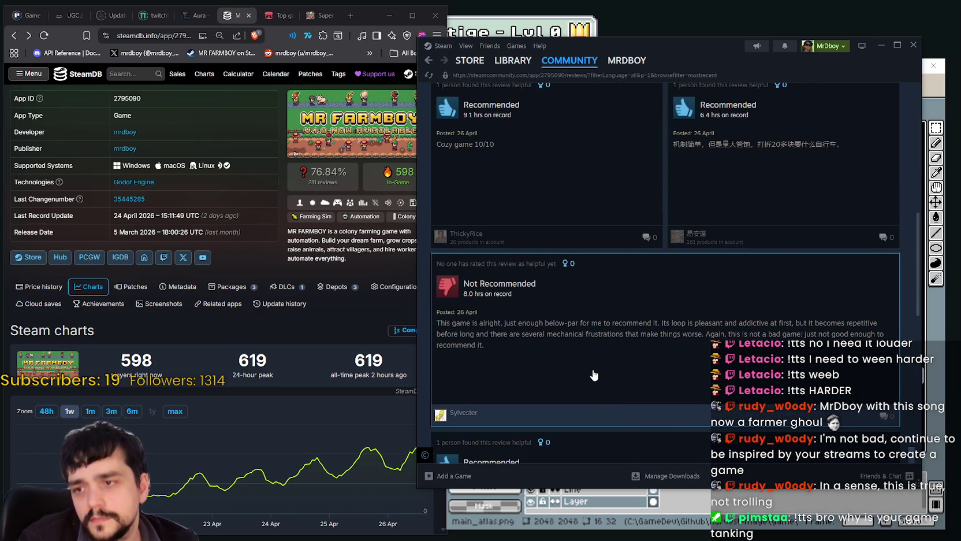
{"action": "scroll", "coordinate": [593, 375], "scroll_direction": "down", "scroll_amount": 3}
{"action": "left_click", "coordinate": [636, 235]}
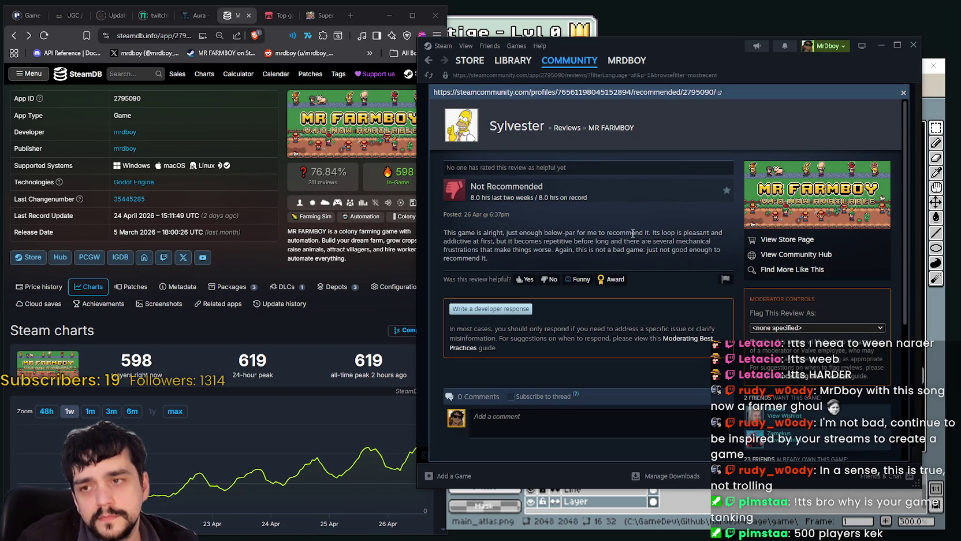
Step: Reread the 8-hour Not Recommended review, then close it back to the list
{"action": "left_click_drag", "start_coordinate": [706, 50], "coordinate": [717, 59]}
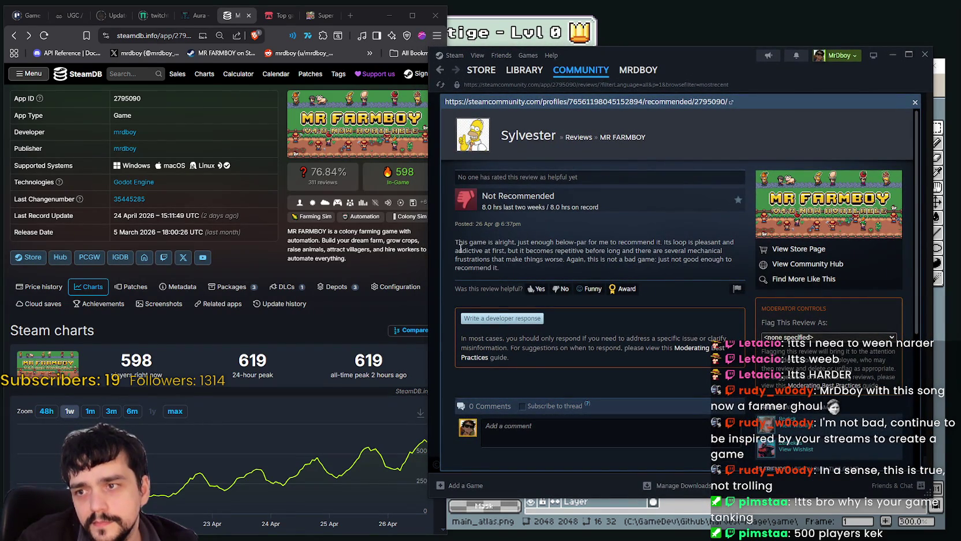
{"action": "mouse_move", "coordinate": [452, 247]}
{"action": "left_mouse_down"}
{"action": "mouse_move", "coordinate": [666, 238]}
{"action": "mouse_move", "coordinate": [648, 244]}
{"action": "mouse_move", "coordinate": [658, 251]}
{"action": "mouse_move", "coordinate": [637, 228]}
{"action": "mouse_move", "coordinate": [624, 251]}
{"action": "mouse_move", "coordinate": [507, 250]}
{"action": "mouse_move", "coordinate": [690, 252]}
{"action": "mouse_move", "coordinate": [693, 274]}
{"action": "mouse_move", "coordinate": [709, 260]}
{"action": "mouse_move", "coordinate": [733, 263]}
{"action": "mouse_move", "coordinate": [510, 270]}
{"action": "mouse_move", "coordinate": [519, 262]}
{"action": "left_mouse_up"}
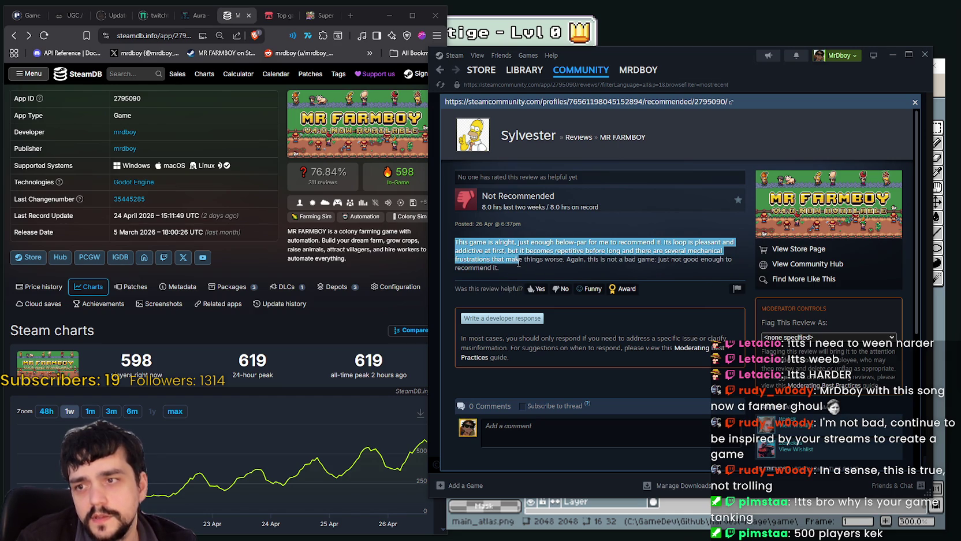
{"action": "left_click", "coordinate": [916, 103]}
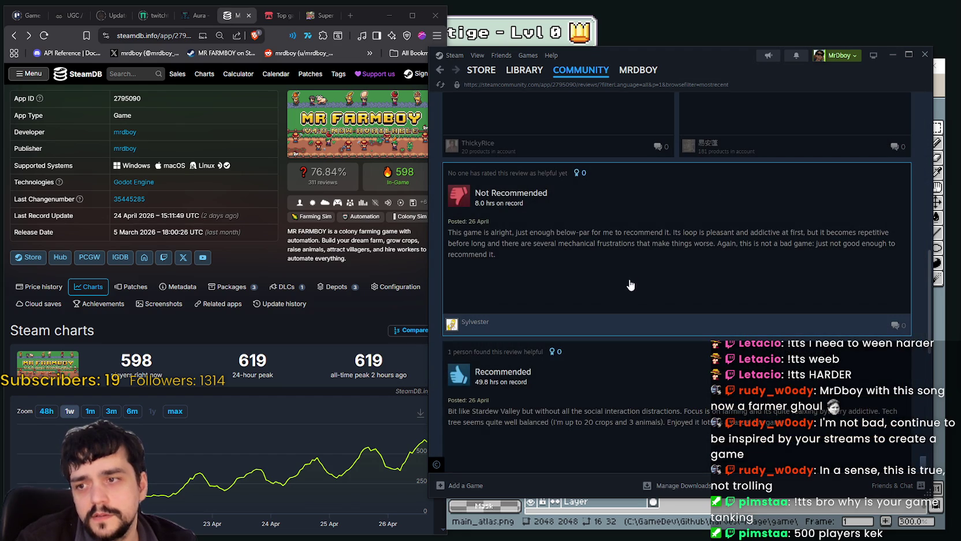
{"action": "left_click", "coordinate": [661, 294]}
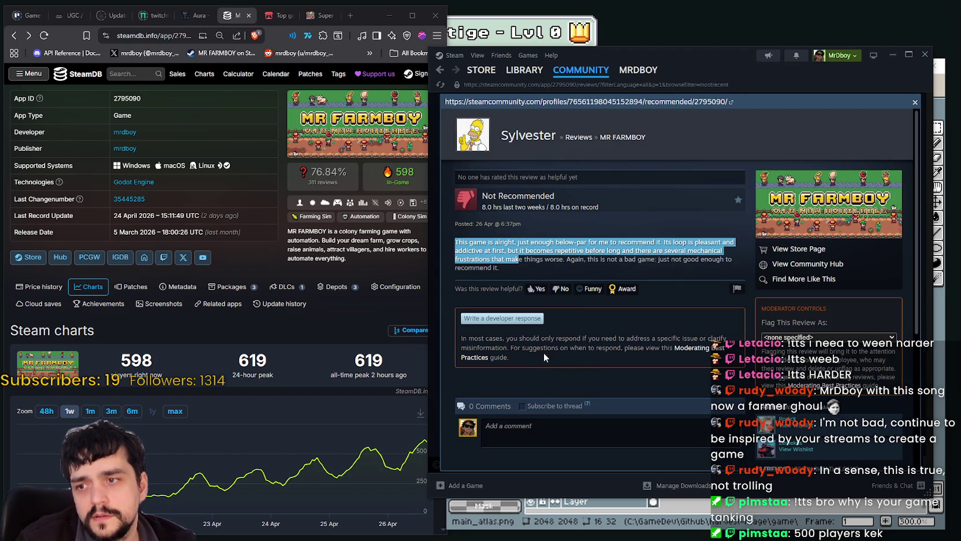
{"action": "left_click", "coordinate": [915, 102]}
Step: Scroll down the reviews list and open the 5.9-hour Turkish Not Recommended review
{"action": "scroll", "coordinate": [726, 298], "scroll_direction": "up", "scroll_amount": 3}
{"action": "scroll", "coordinate": [726, 298], "scroll_direction": "up", "scroll_amount": 3}
{"action": "scroll", "coordinate": [727, 299], "scroll_direction": "up", "scroll_amount": 3}
{"action": "scroll", "coordinate": [716, 295], "scroll_direction": "down", "scroll_amount": 4}
{"action": "scroll", "coordinate": [635, 299], "scroll_direction": "down", "scroll_amount": 3}
{"action": "scroll", "coordinate": [632, 297], "scroll_direction": "down", "scroll_amount": 1}
{"action": "scroll", "coordinate": [632, 298], "scroll_direction": "down", "scroll_amount": 3}
{"action": "scroll", "coordinate": [632, 296], "scroll_direction": "down", "scroll_amount": 1}
{"action": "scroll", "coordinate": [635, 287], "scroll_direction": "down", "scroll_amount": 4}
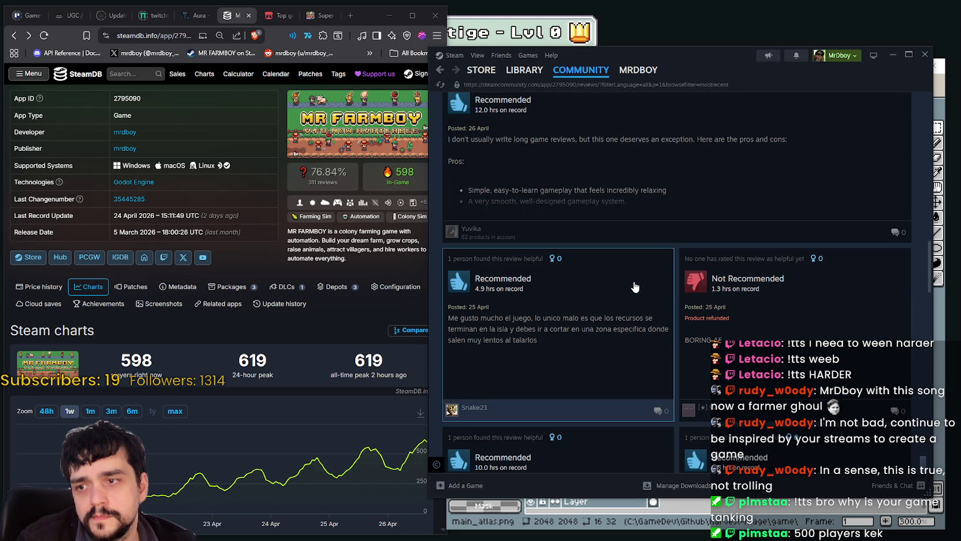
{"action": "scroll", "coordinate": [635, 284], "scroll_direction": "down", "scroll_amount": 3}
{"action": "scroll", "coordinate": [636, 282], "scroll_direction": "down", "scroll_amount": 3}
{"action": "scroll", "coordinate": [644, 274], "scroll_direction": "down", "scroll_amount": 3}
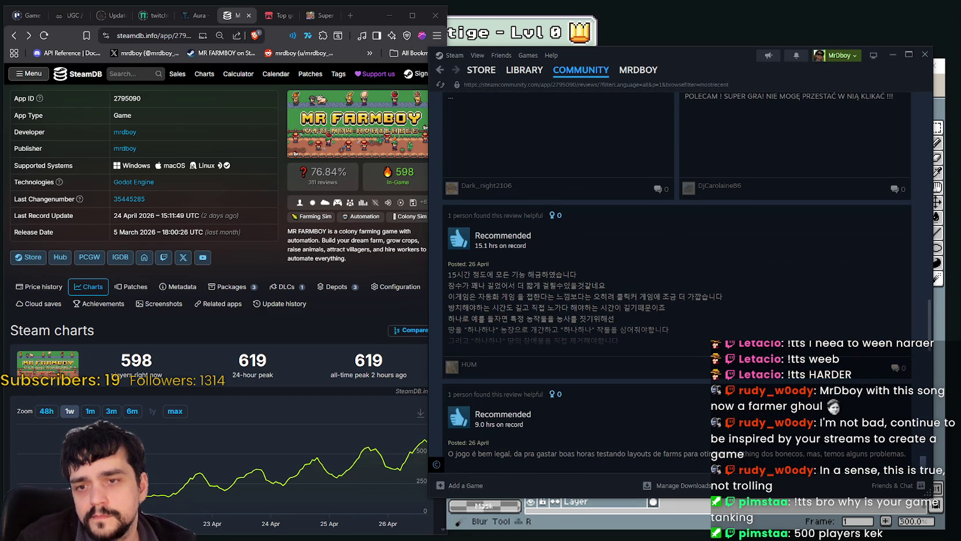
{"action": "scroll", "coordinate": [927, 318], "scroll_direction": "down", "scroll_amount": 3}
{"action": "scroll", "coordinate": [924, 368], "scroll_direction": "down", "scroll_amount": 3}
{"action": "scroll", "coordinate": [918, 416], "scroll_direction": "down", "scroll_amount": 2}
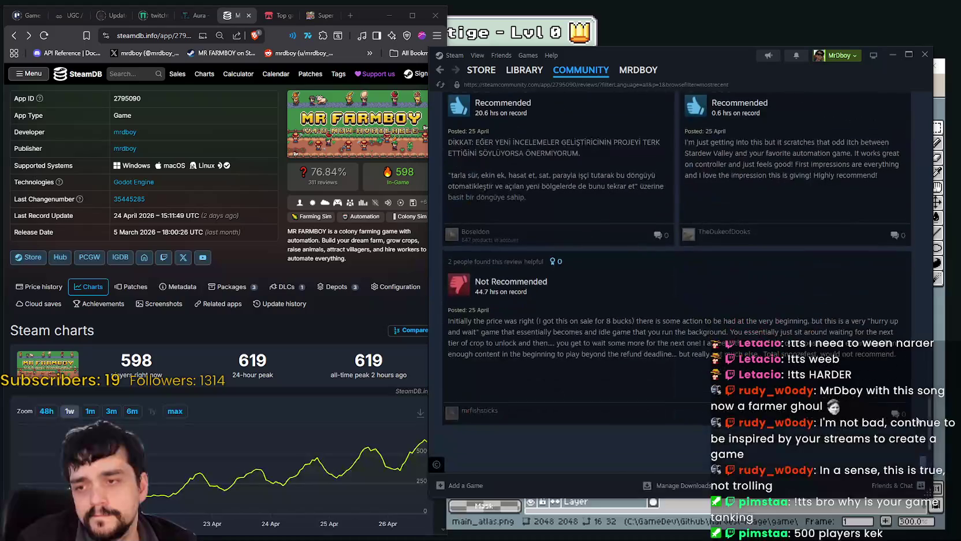
{"action": "scroll", "coordinate": [908, 444], "scroll_direction": "down", "scroll_amount": 5}
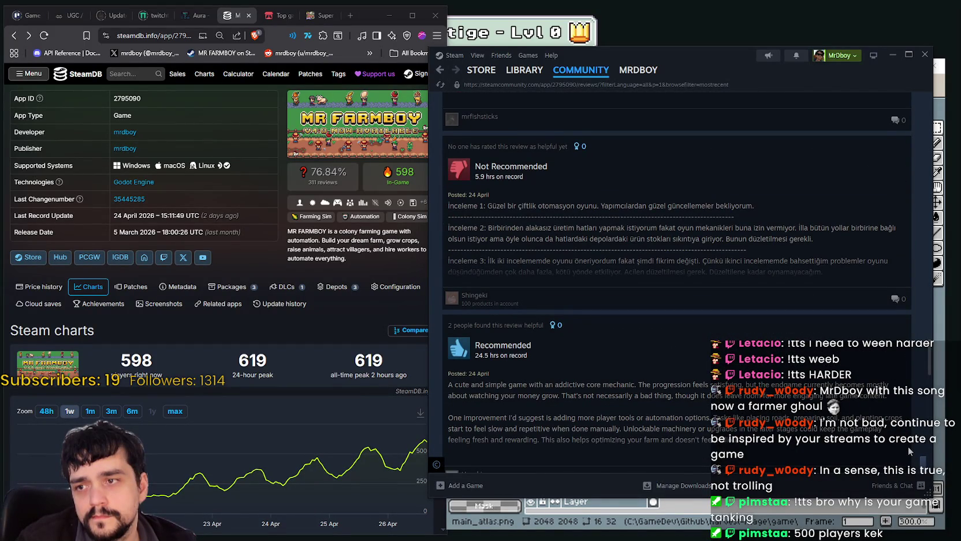
{"action": "left_click", "coordinate": [750, 242]}
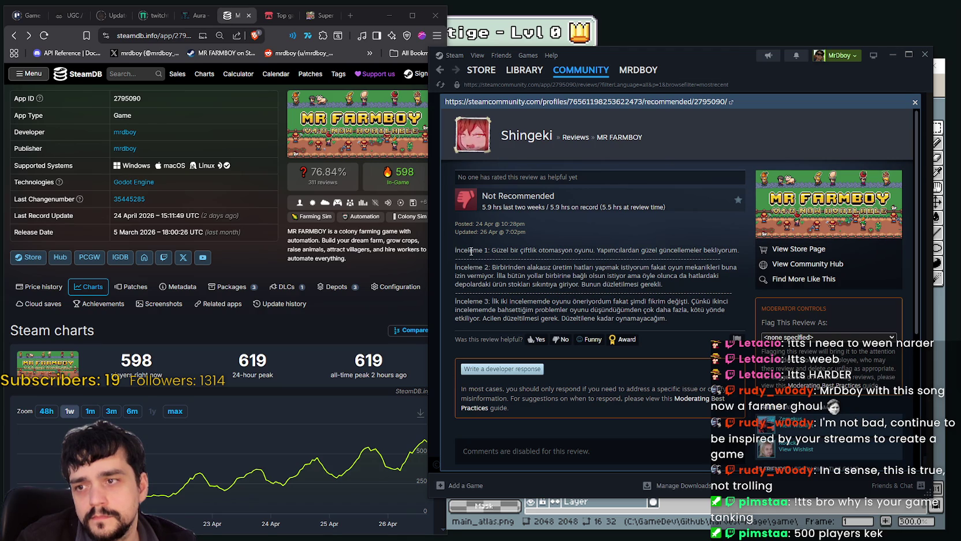
Step: Select and copy the Turkish review's text
{"action": "left_click_drag", "start_coordinate": [465, 246], "coordinate": [703, 316]}
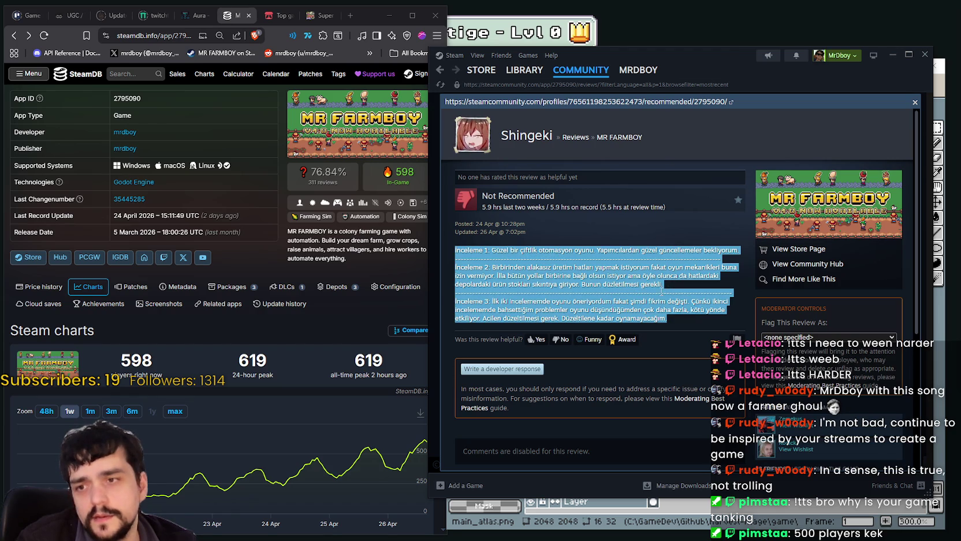
{"action": "right_click", "coordinate": [621, 278]}
{"action": "left_click", "coordinate": [635, 286]}
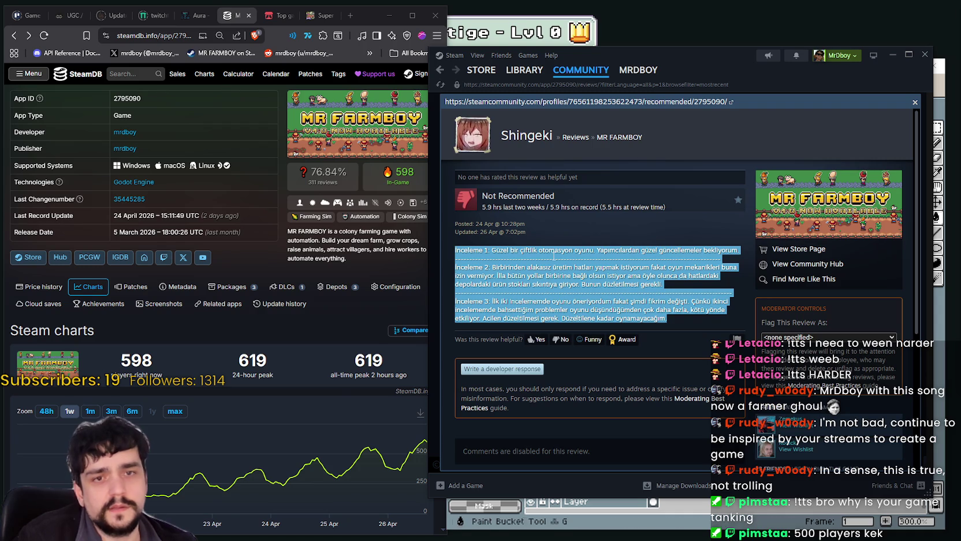
Step: Copy all three review paragraphs again and clear the selection
{"action": "left_click", "coordinate": [466, 252]}
{"action": "left_click_drag", "start_coordinate": [465, 252], "coordinate": [668, 318]}
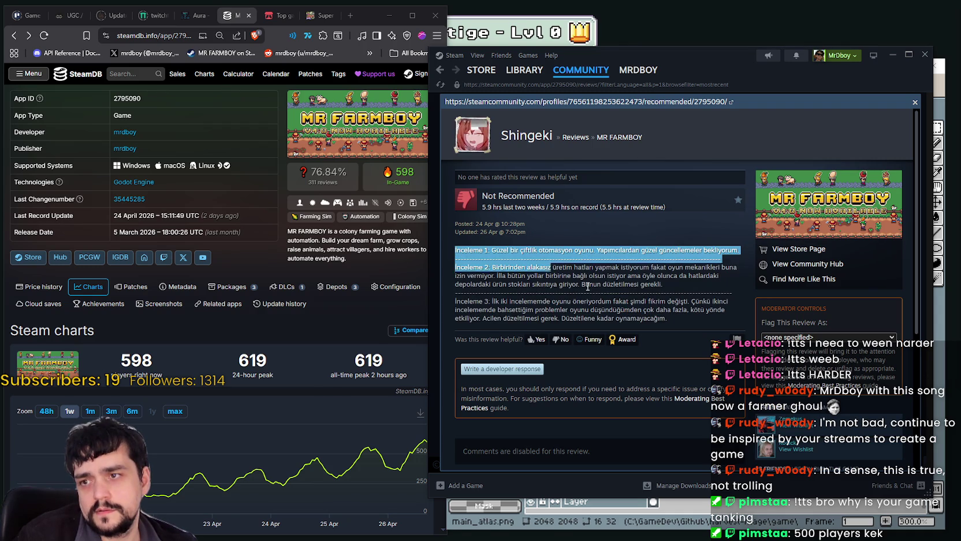
{"action": "right_click", "coordinate": [624, 298]}
{"action": "left_click", "coordinate": [636, 304]}
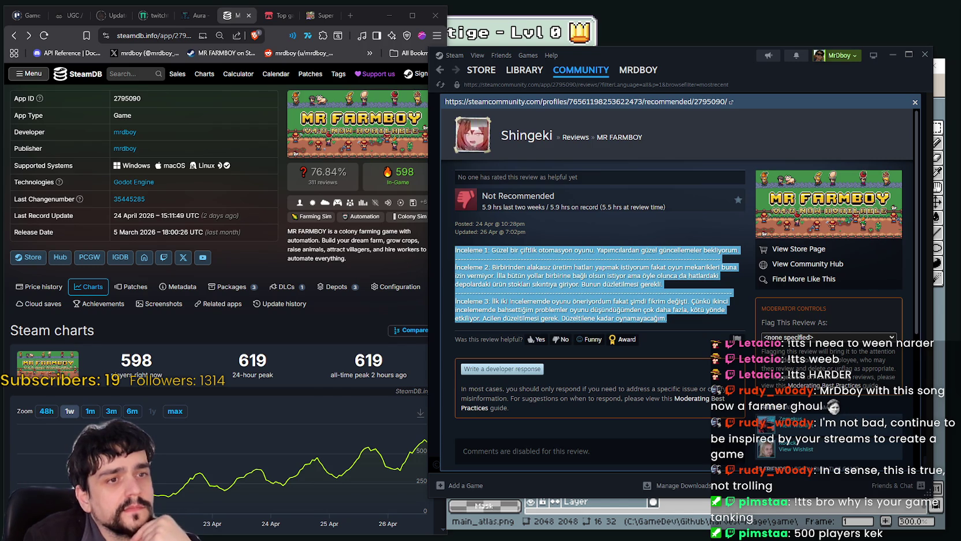
{"action": "left_click", "coordinate": [613, 289]}
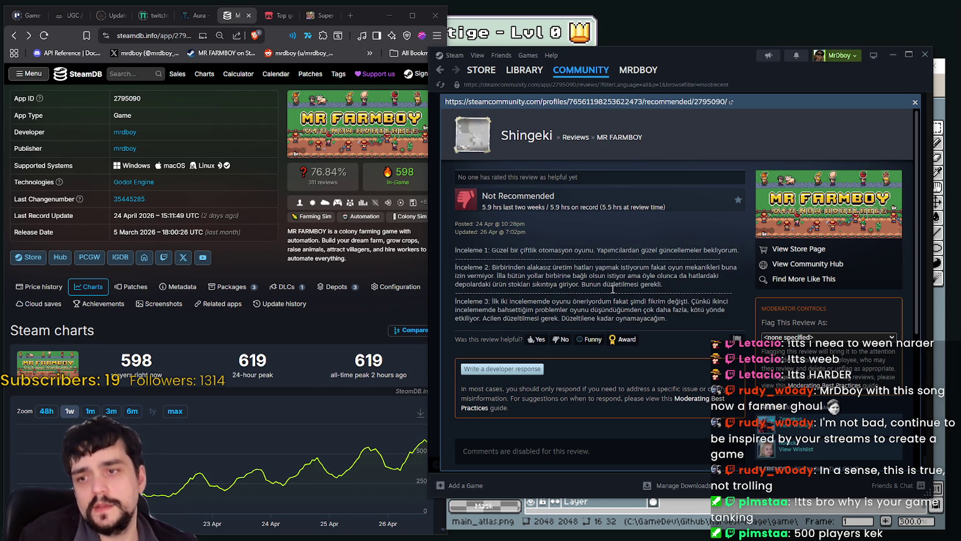
{"action": "left_click_drag", "start_coordinate": [476, 250], "coordinate": [713, 318]}
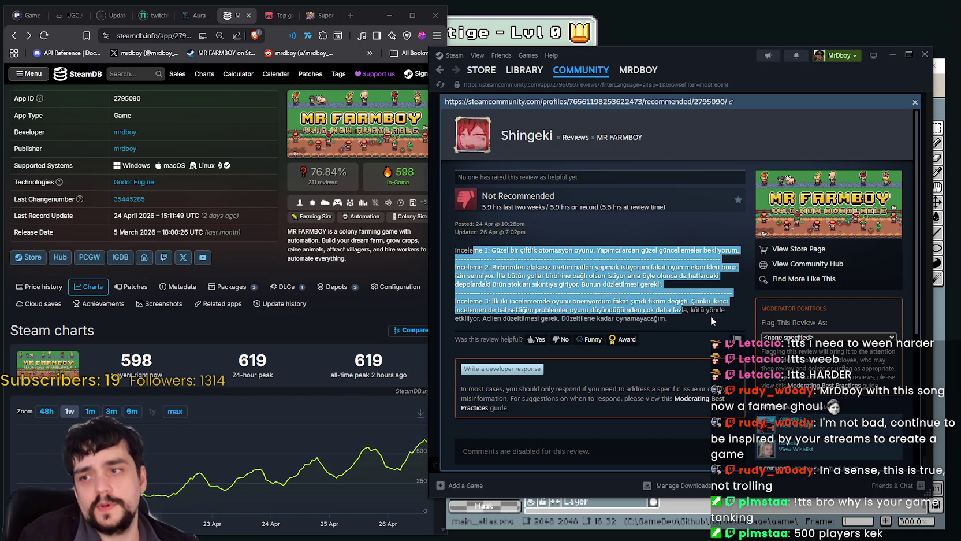
{"action": "left_click", "coordinate": [636, 279]}
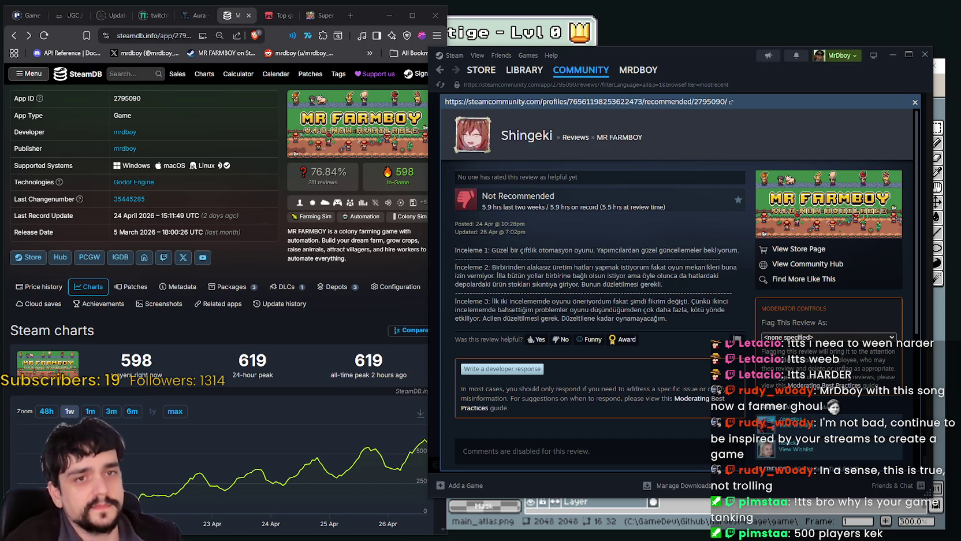
Step: Close the full MR FARMBOY review and scroll back through the recent reviews list
{"action": "left_click", "coordinate": [915, 105]}
{"action": "scroll", "coordinate": [630, 367], "scroll_direction": "up", "scroll_amount": 5}
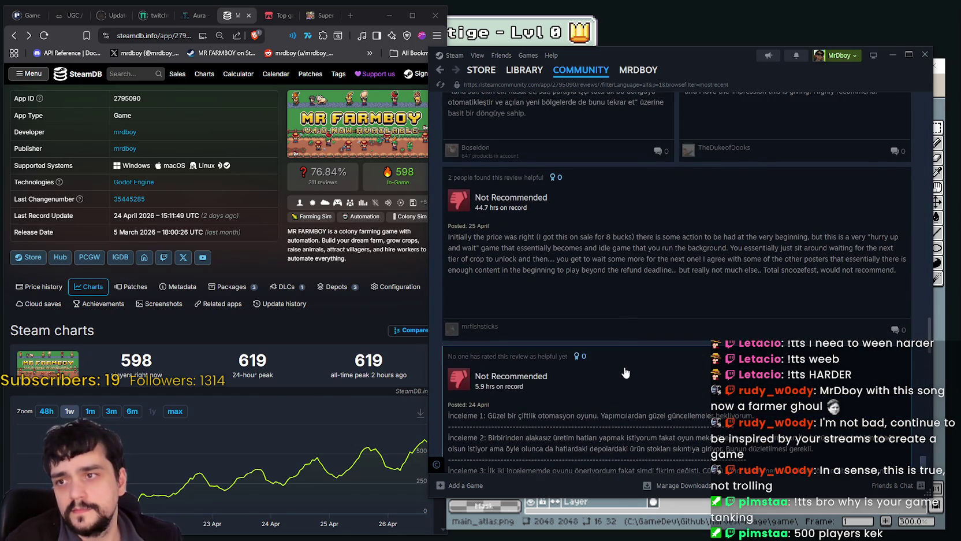
{"action": "scroll", "coordinate": [629, 369], "scroll_direction": "up", "scroll_amount": 2}
{"action": "scroll", "coordinate": [631, 374], "scroll_direction": "up", "scroll_amount": 2}
{"action": "scroll", "coordinate": [632, 380], "scroll_direction": "up", "scroll_amount": 2}
{"action": "scroll", "coordinate": [634, 386], "scroll_direction": "up", "scroll_amount": 2}
{"action": "scroll", "coordinate": [634, 386], "scroll_direction": "down", "scroll_amount": 3}
{"action": "scroll", "coordinate": [637, 393], "scroll_direction": "down", "scroll_amount": 3}
{"action": "scroll", "coordinate": [664, 397], "scroll_direction": "down", "scroll_amount": 2}
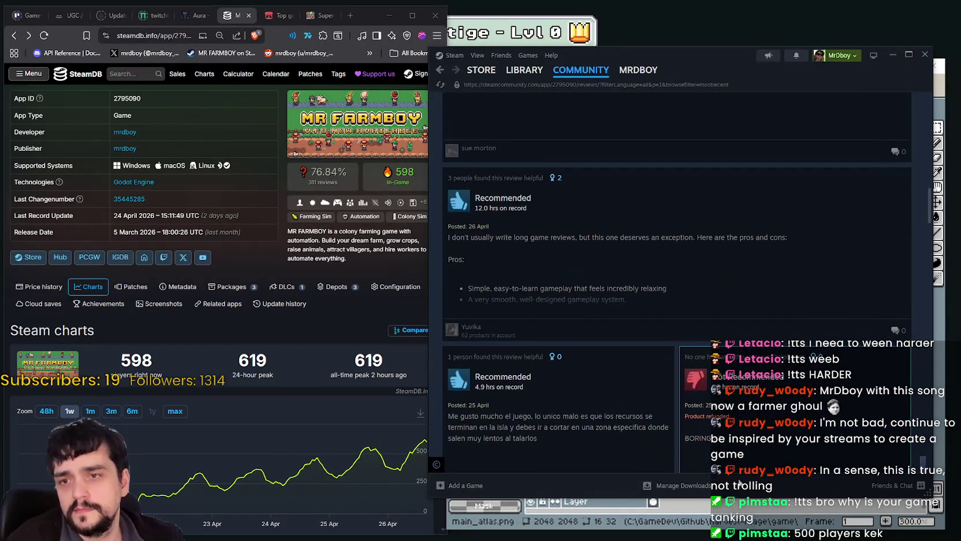
Step: Return to the top of the reviews page and go to the MR FARMBOY store page
{"action": "scroll", "coordinate": [760, 460], "scroll_direction": "up", "scroll_amount": 2}
{"action": "scroll", "coordinate": [759, 458], "scroll_direction": "up", "scroll_amount": 3}
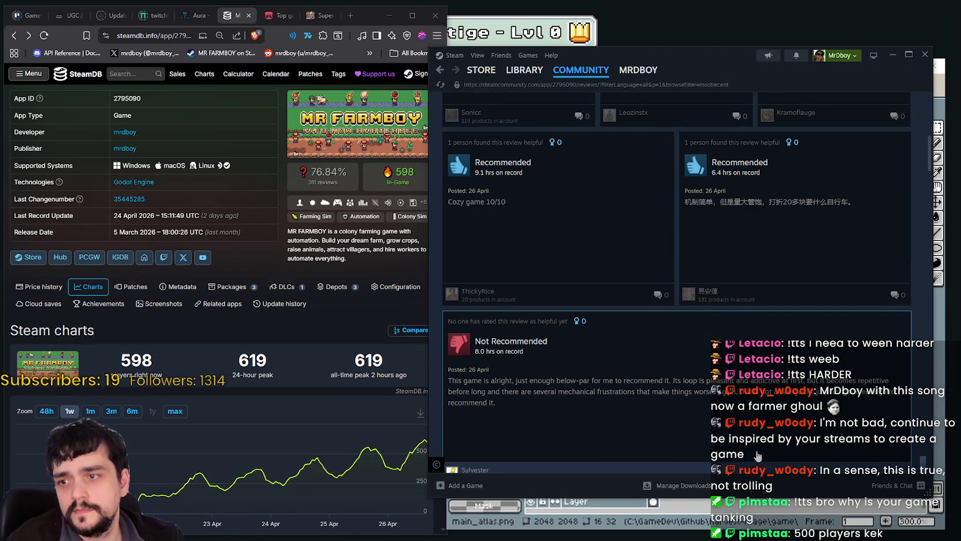
{"action": "scroll", "coordinate": [758, 455], "scroll_direction": "up", "scroll_amount": 3}
{"action": "scroll", "coordinate": [757, 454], "scroll_direction": "up", "scroll_amount": 3}
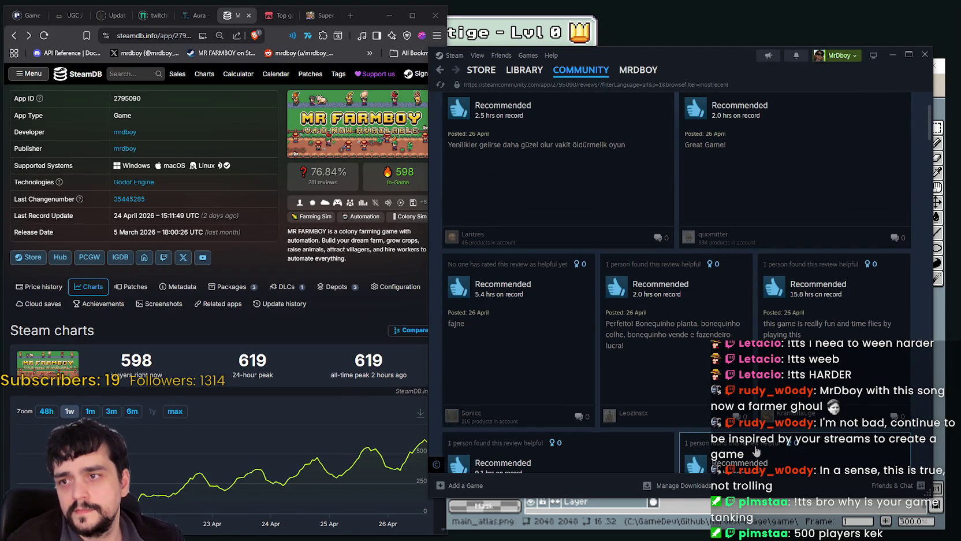
{"action": "scroll", "coordinate": [756, 450], "scroll_direction": "up", "scroll_amount": 1}
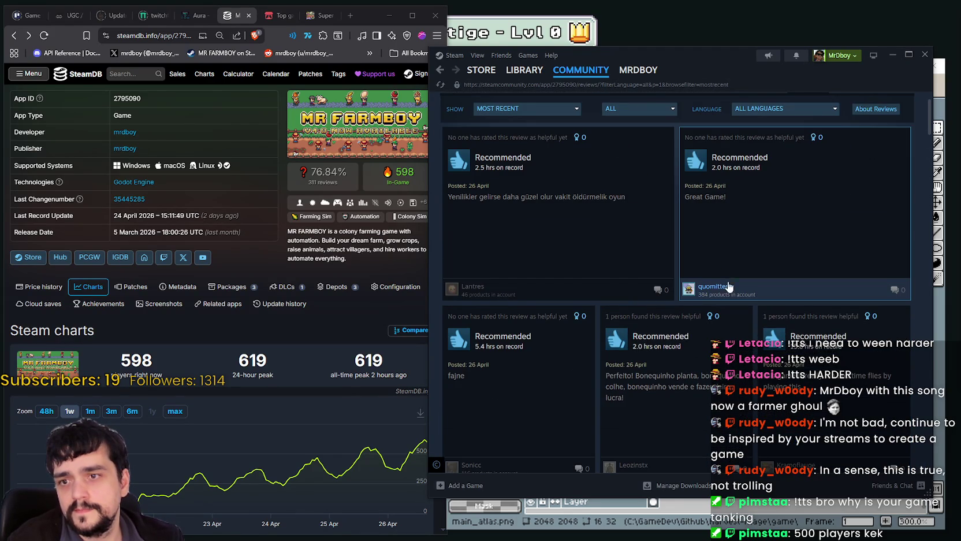
{"action": "scroll", "coordinate": [843, 161], "scroll_direction": "up", "scroll_amount": 1}
{"action": "left_click", "coordinate": [906, 115]}
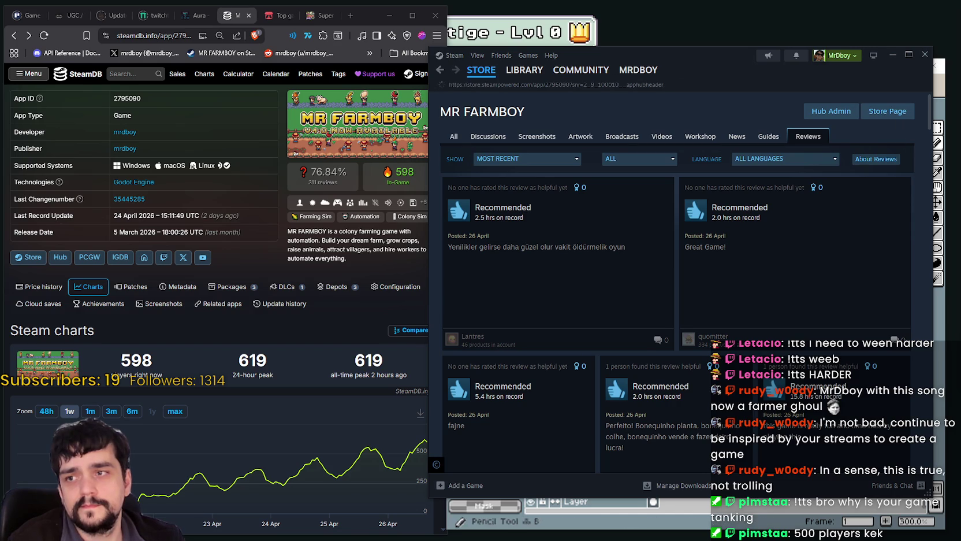
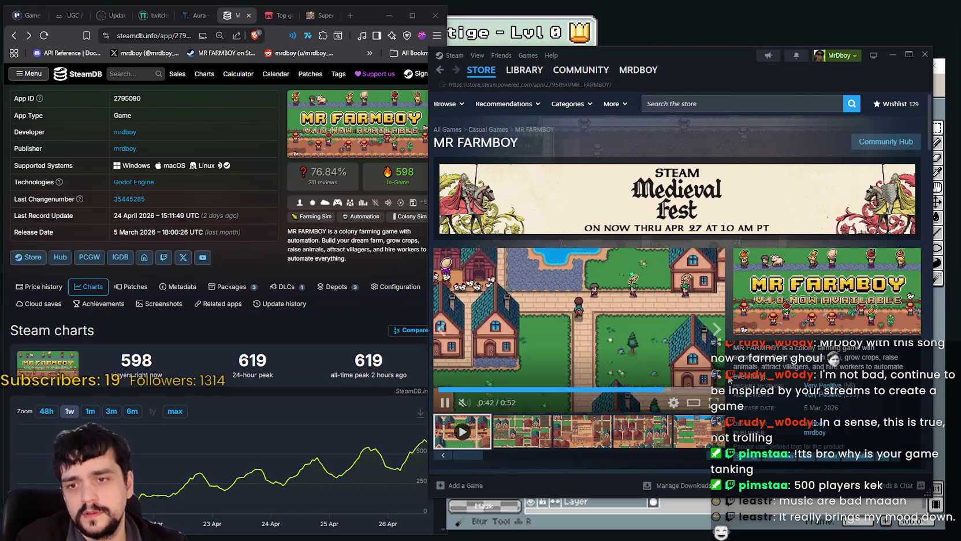
Step: Refresh the MR FARMBOY store page with F5 so its trailer restarts
{"action": "key", "text": "F5"}
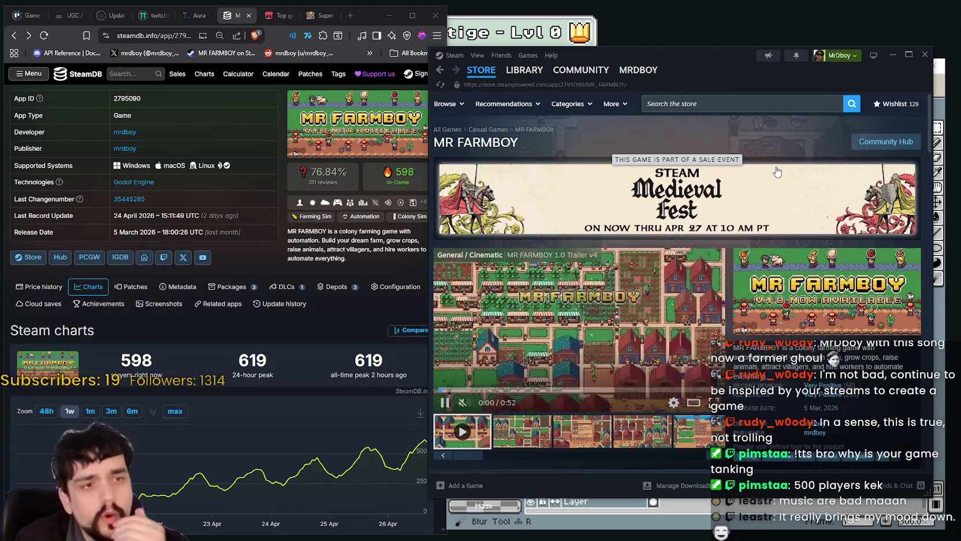